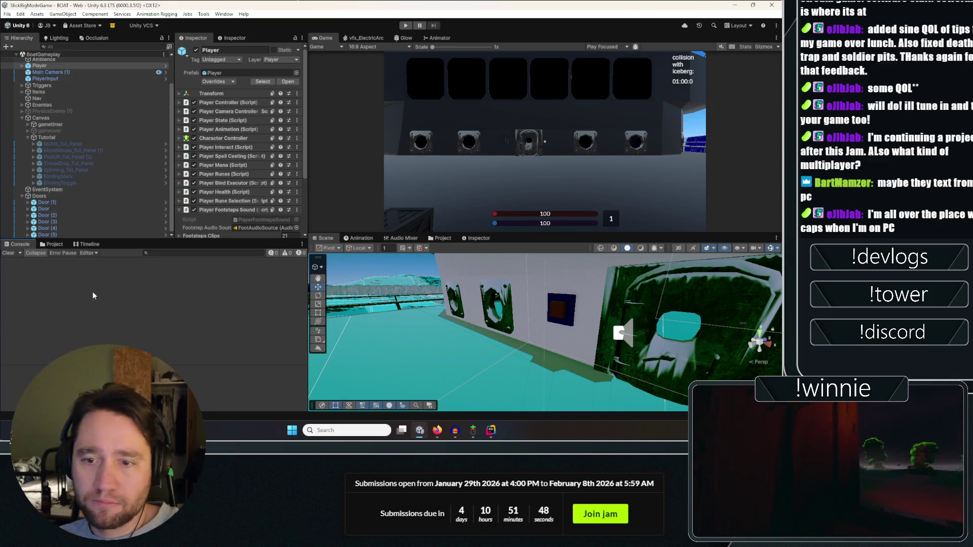
Deactivate the MOVE_Tut_Panel tutorial panel under Canvas > Tutorial.
{"action": "scroll", "coordinate": [147, 162], "scroll_direction": "up", "scroll_amount": 3}
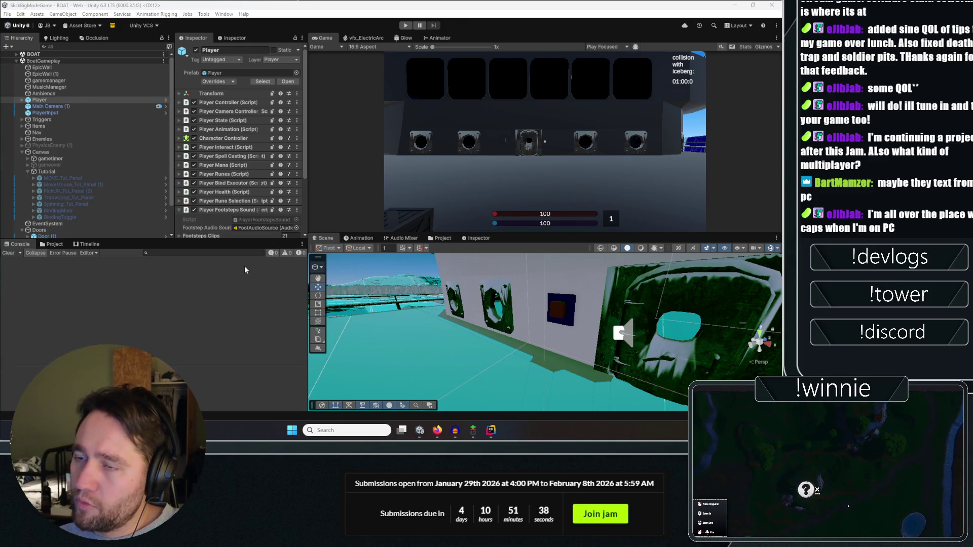
{"action": "scroll", "coordinate": [101, 152], "scroll_direction": "down", "scroll_amount": 3}
{"action": "scroll", "coordinate": [238, 152], "scroll_direction": "down", "scroll_amount": 5}
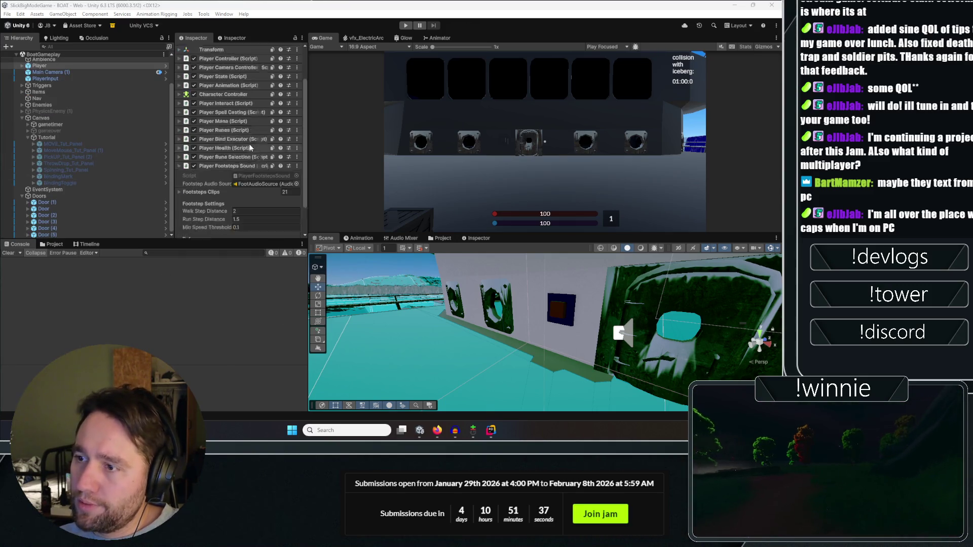
{"action": "left_click", "coordinate": [71, 144]}
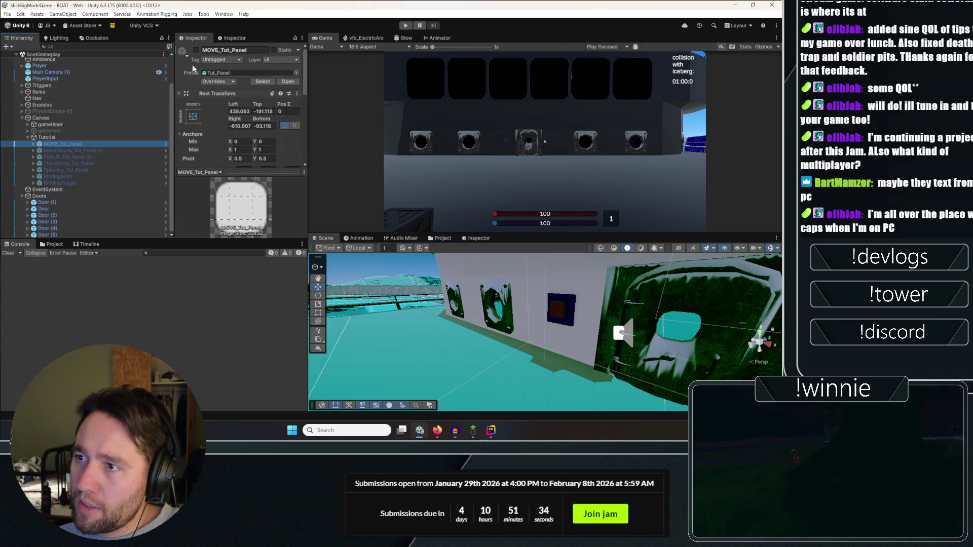
{"action": "left_click", "coordinate": [195, 50]}
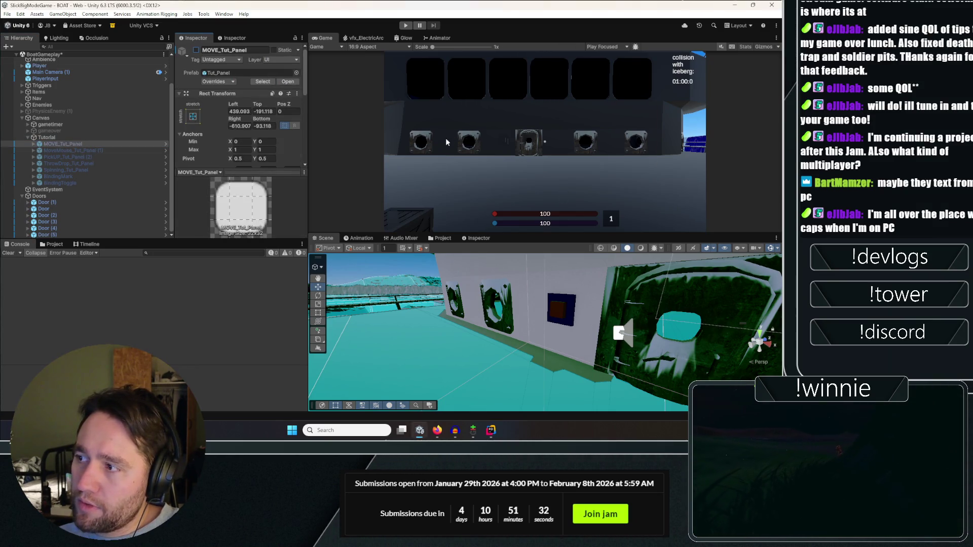
{"action": "mouse_move", "coordinate": [482, 349]}
{"action": "left_mouse_down"}
{"action": "mouse_move", "coordinate": [496, 377]}
{"action": "mouse_move", "coordinate": [471, 302]}
{"action": "mouse_move", "coordinate": [427, 314]}
{"action": "mouse_move", "coordinate": [403, 286]}
{"action": "mouse_move", "coordinate": [144, 265]}
{"action": "left_mouse_up"}
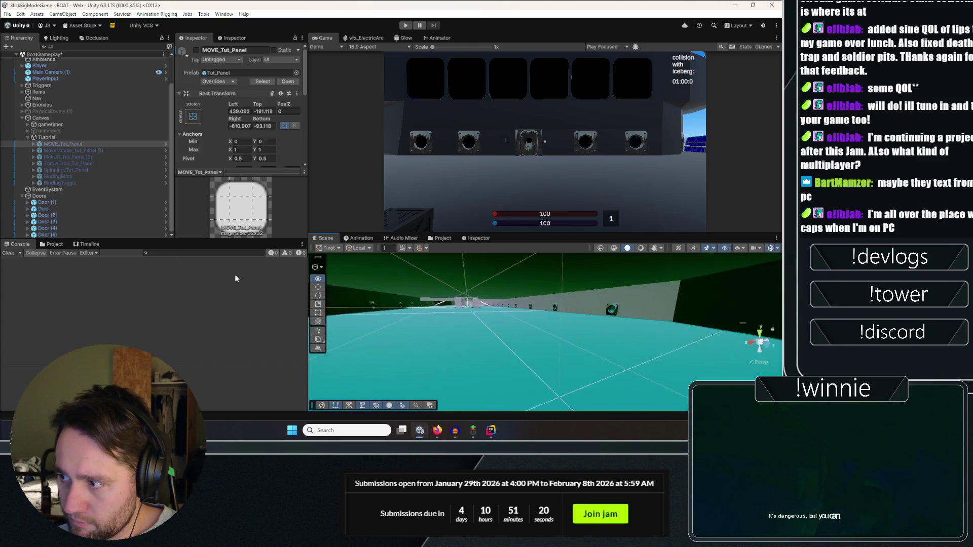
Select the Player and frame it in the Scene view.
{"action": "left_click_drag", "start_coordinate": [235, 279], "coordinate": [276, 272]}
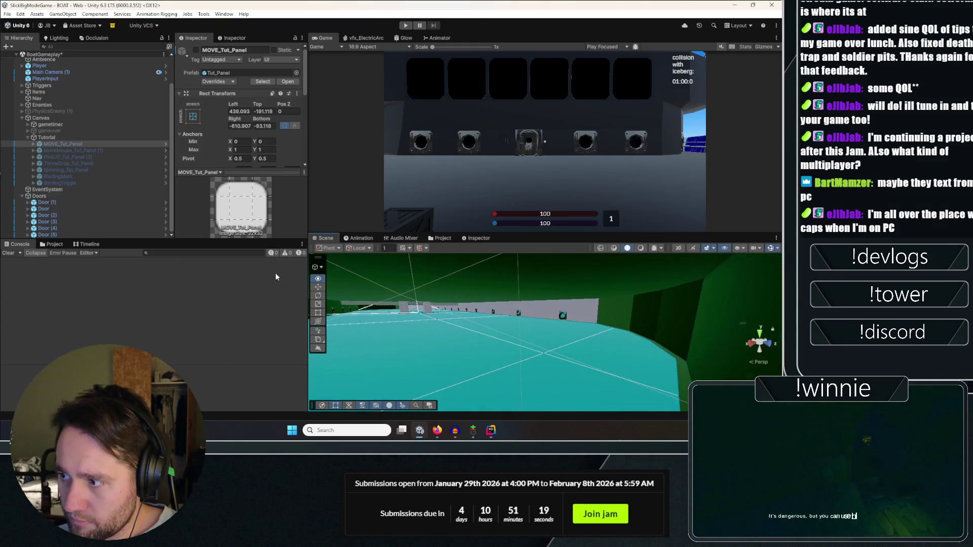
{"action": "left_click", "coordinate": [58, 54]}
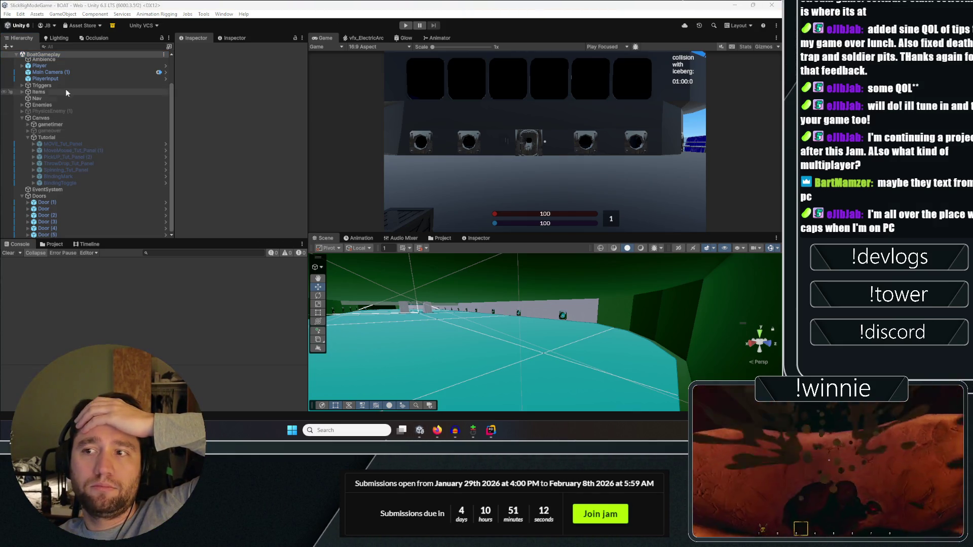
{"action": "left_click", "coordinate": [68, 66]}
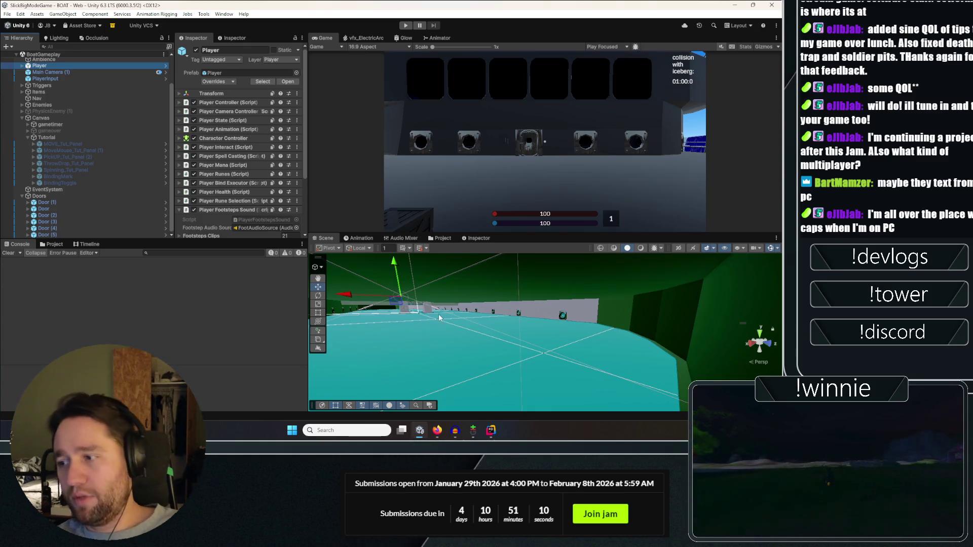
{"action": "key", "text": "f"}
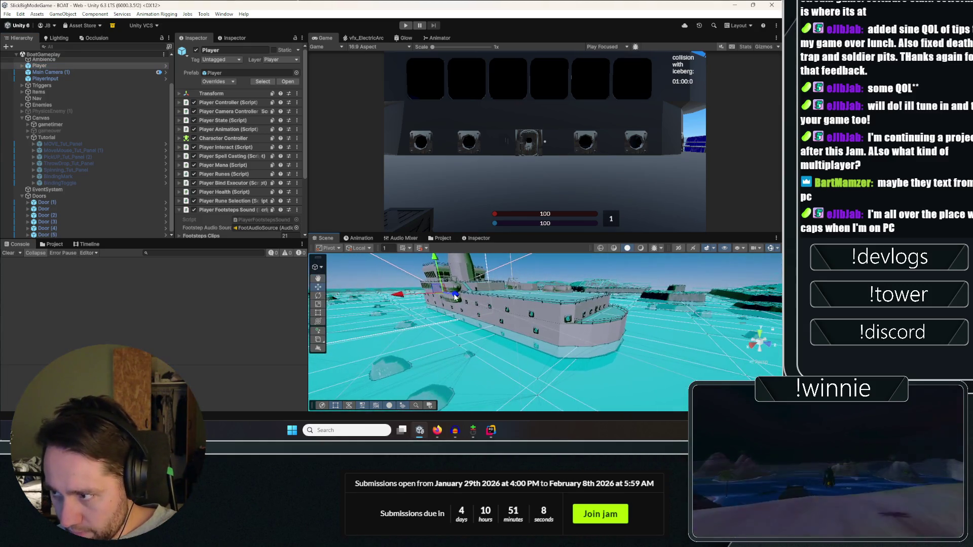
{"action": "mouse_move", "coordinate": [455, 297]}
{"action": "left_mouse_down"}
{"action": "mouse_move", "coordinate": [588, 332]}
{"action": "mouse_move", "coordinate": [615, 313]}
{"action": "mouse_move", "coordinate": [578, 281]}
{"action": "mouse_move", "coordinate": [534, 304]}
{"action": "mouse_move", "coordinate": [492, 404]}
{"action": "mouse_move", "coordinate": [548, 306]}
{"action": "mouse_move", "coordinate": [526, 335]}
{"action": "mouse_move", "coordinate": [496, 328]}
{"action": "mouse_move", "coordinate": [372, 356]}
{"action": "left_mouse_up"}
Rotate the Player to face the cave, move it closer, and enter Play mode.
{"action": "key", "text": "e"}
{"action": "key", "text": "w"}
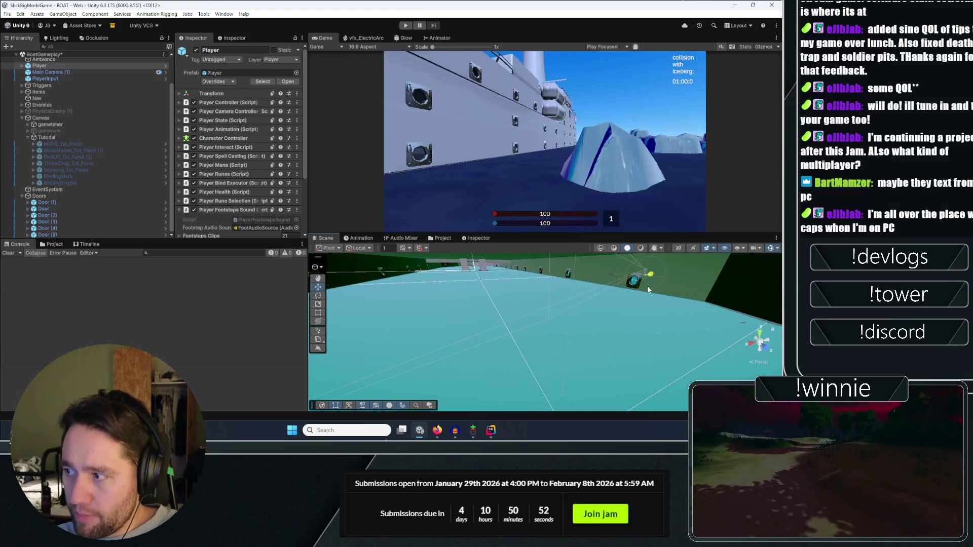
{"action": "scroll", "coordinate": [630, 295], "scroll_direction": "down", "scroll_amount": 5}
{"action": "mouse_move", "coordinate": [630, 295]}
{"action": "left_mouse_down"}
{"action": "mouse_move", "coordinate": [612, 324]}
{"action": "mouse_move", "coordinate": [551, 332]}
{"action": "mouse_move", "coordinate": [555, 372]}
{"action": "mouse_move", "coordinate": [419, 335]}
{"action": "left_mouse_up"}
{"action": "scroll", "coordinate": [612, 324], "scroll_direction": "up", "scroll_amount": 5}
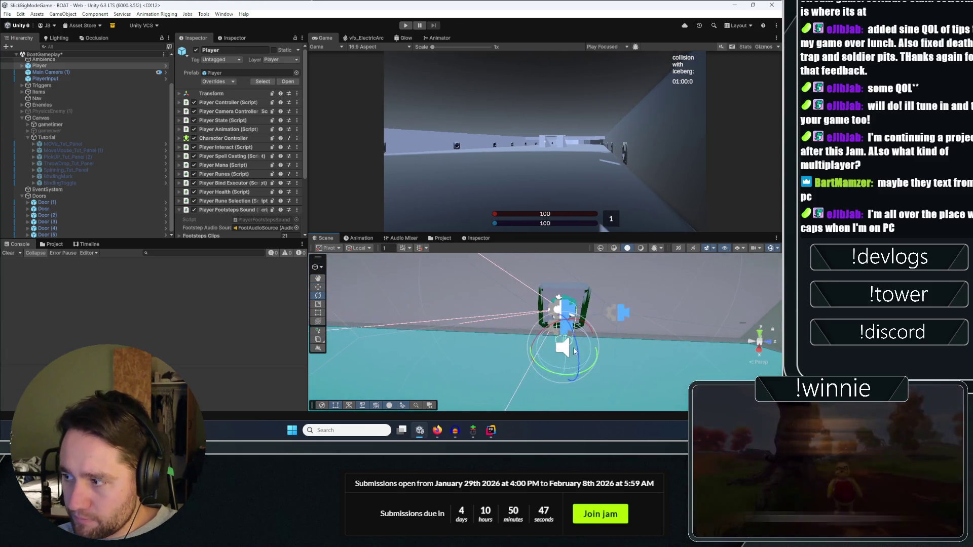
{"action": "key", "text": "e"}
{"action": "key", "text": "w"}
{"action": "mouse_move", "coordinate": [567, 319]}
{"action": "left_mouse_down"}
{"action": "mouse_move", "coordinate": [572, 307]}
{"action": "mouse_move", "coordinate": [599, 331]}
{"action": "mouse_move", "coordinate": [557, 324]}
{"action": "left_mouse_up"}
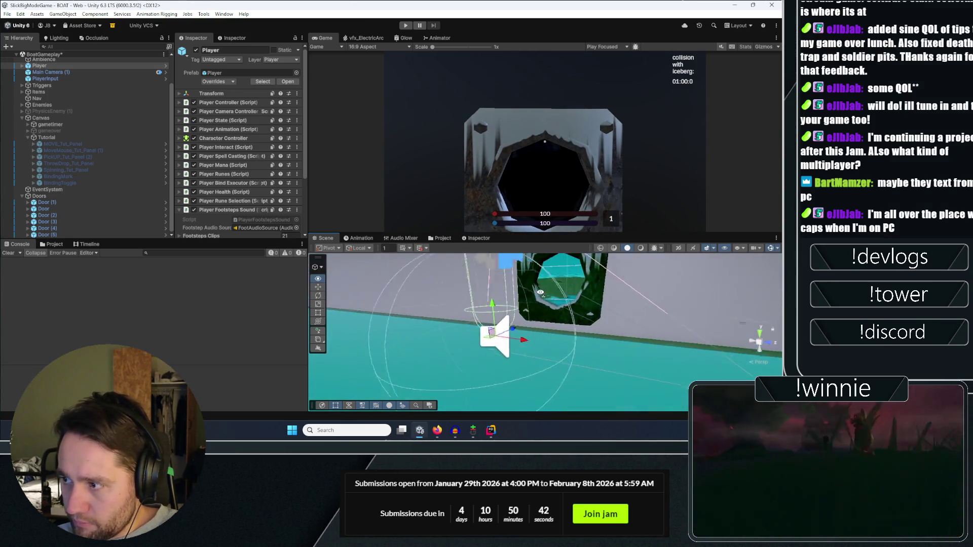
{"action": "mouse_move", "coordinate": [479, 332]}
{"action": "left_mouse_down"}
{"action": "mouse_move", "coordinate": [477, 378]}
{"action": "mouse_move", "coordinate": [481, 351]}
{"action": "left_mouse_up"}
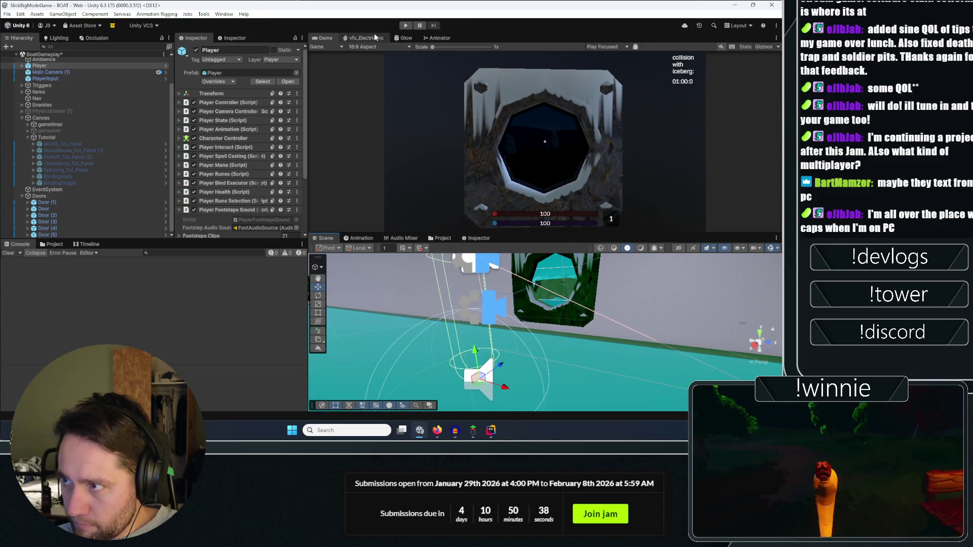
{"action": "left_click", "coordinate": [405, 25]}
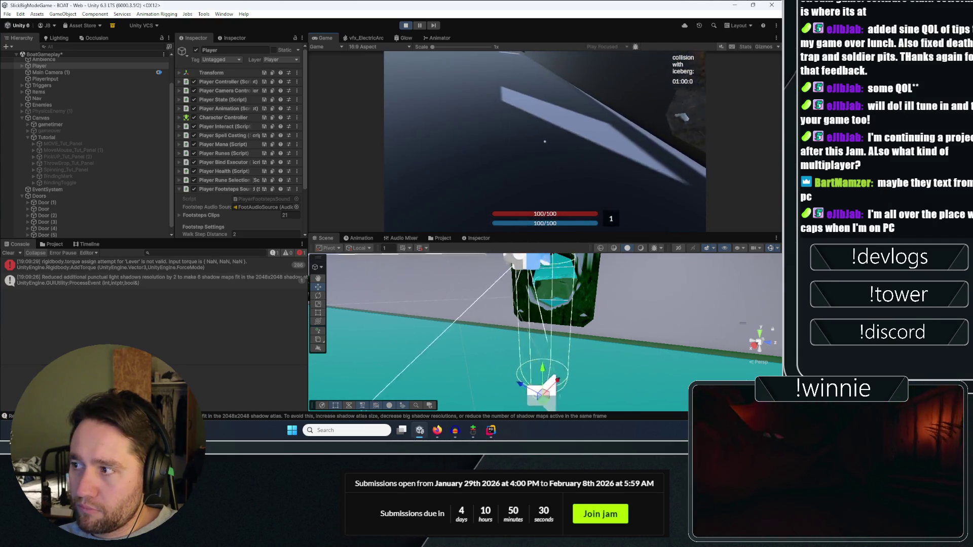
Ping the Lever from its NaN torque error, exit Play mode, and open the offending code line.
{"action": "left_click", "coordinate": [202, 264]}
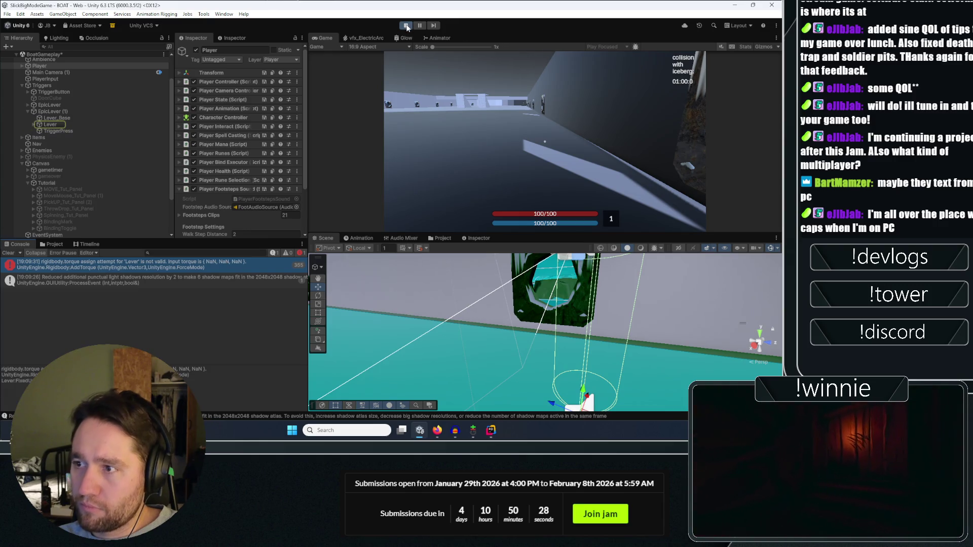
{"action": "left_click", "coordinate": [406, 26]}
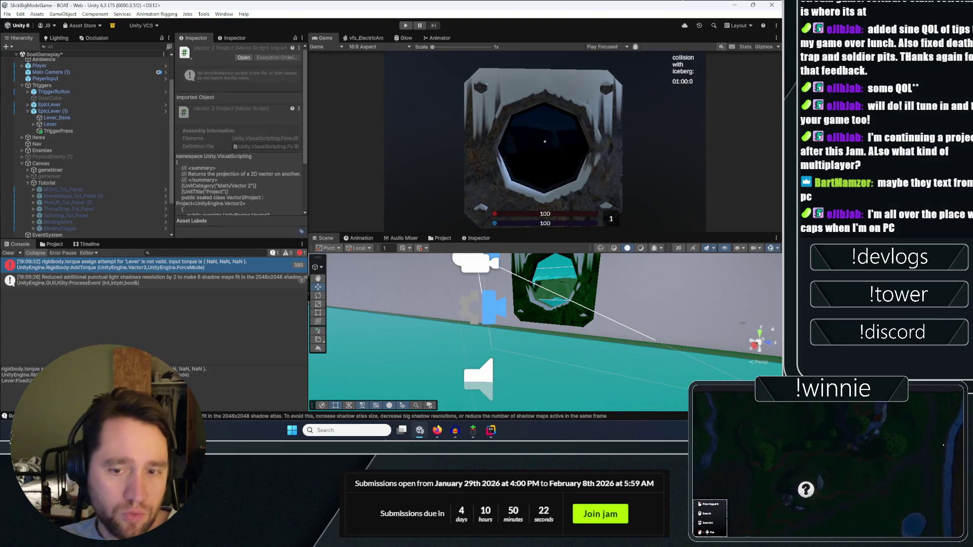
{"action": "double_click", "coordinate": [39, 265]}
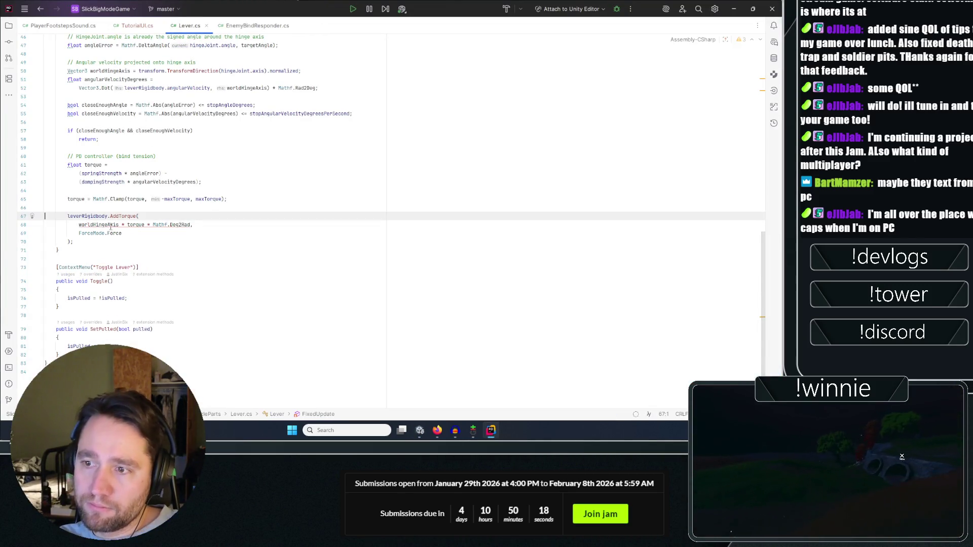
Minimize Rider after checking the AddTorque call on Lever.cs line 67.
{"action": "left_click", "coordinate": [733, 9]}
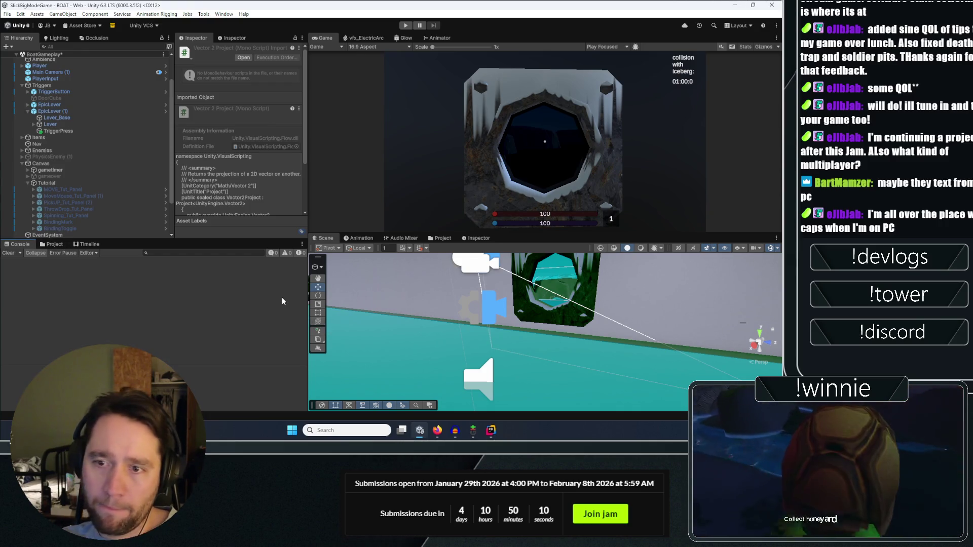
{"action": "left_click", "coordinate": [60, 92]}
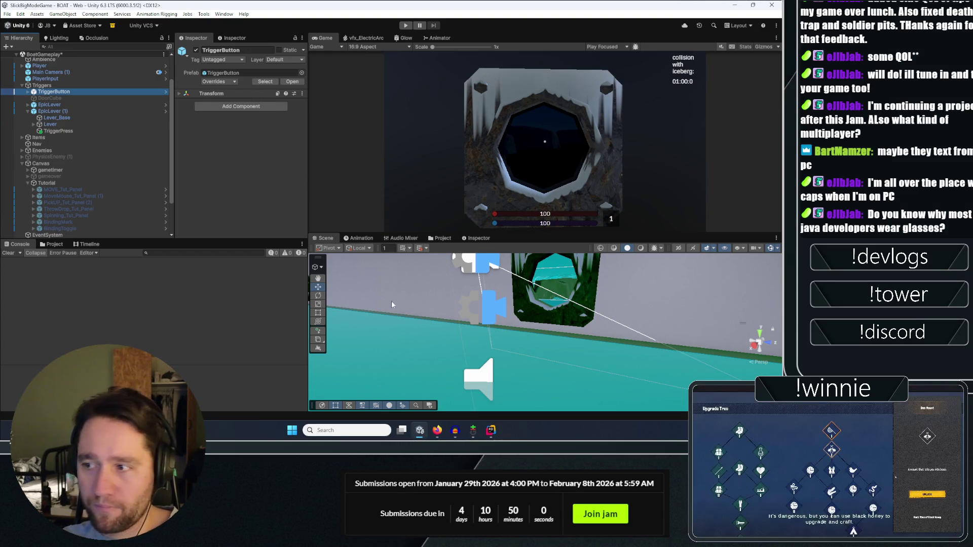
{"action": "mouse_move", "coordinate": [402, 334]}
{"action": "left_mouse_down"}
{"action": "mouse_move", "coordinate": [406, 293]}
{"action": "mouse_move", "coordinate": [432, 326]}
{"action": "mouse_move", "coordinate": [580, 364]}
{"action": "mouse_move", "coordinate": [545, 349]}
{"action": "left_mouse_up"}
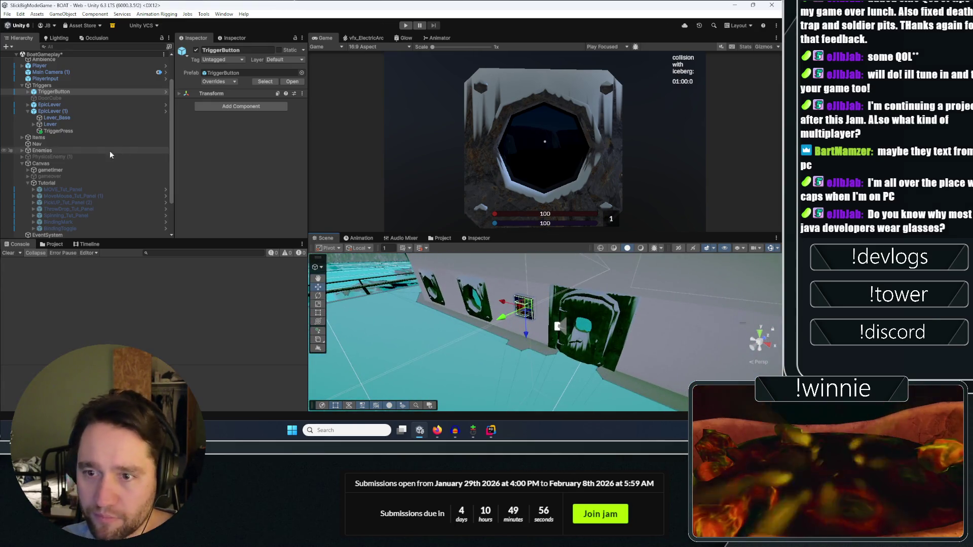
{"action": "scroll", "coordinate": [99, 181], "scroll_direction": "up", "scroll_amount": 2}
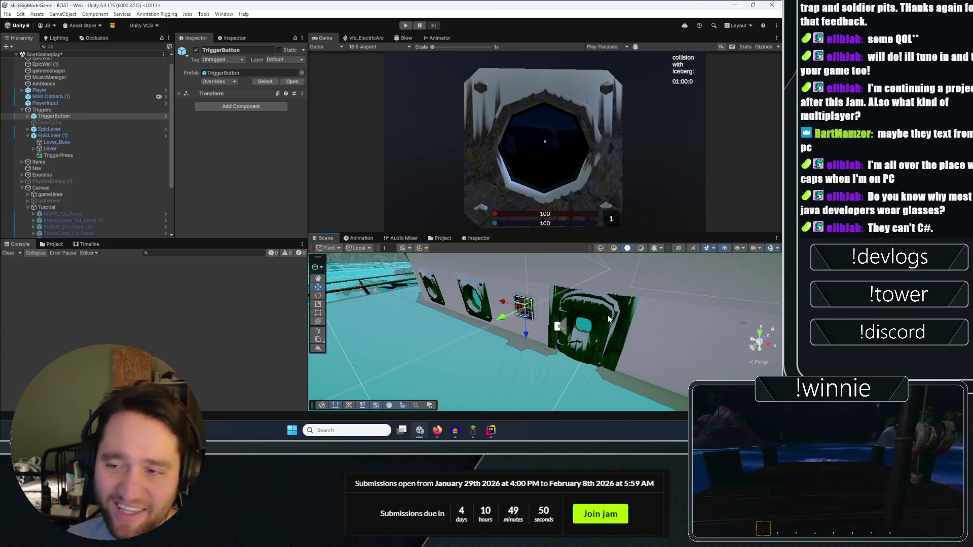
{"action": "scroll", "coordinate": [582, 350], "scroll_direction": "up", "scroll_amount": 5}
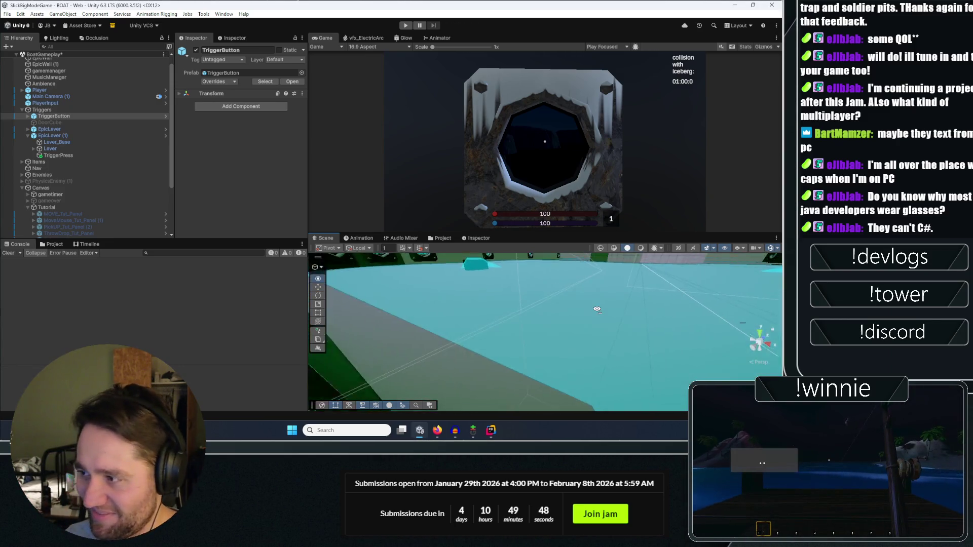
{"action": "scroll", "coordinate": [643, 304], "scroll_direction": "down", "scroll_amount": 3}
{"action": "left_click", "coordinate": [648, 301], "text": "shift"}
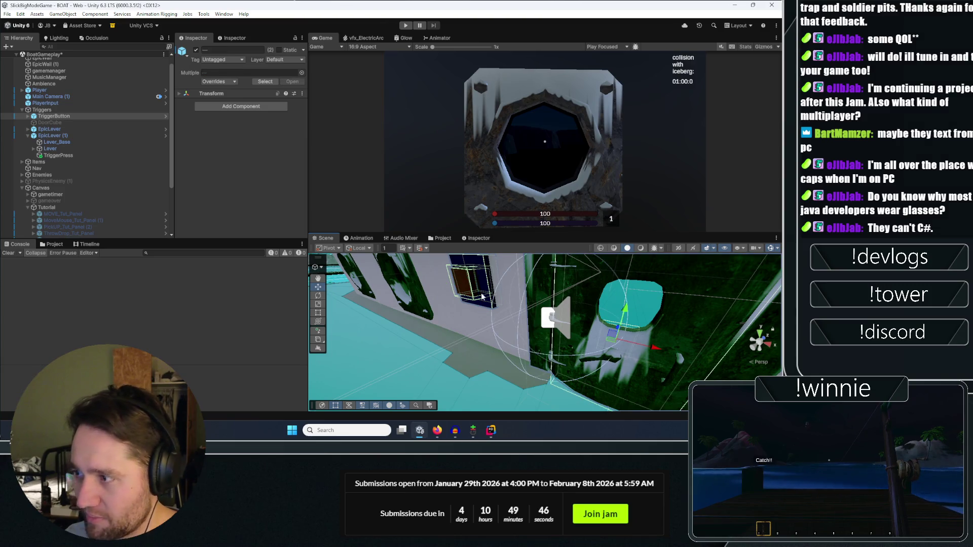
{"action": "scroll", "coordinate": [64, 199], "scroll_direction": "down", "scroll_amount": 3}
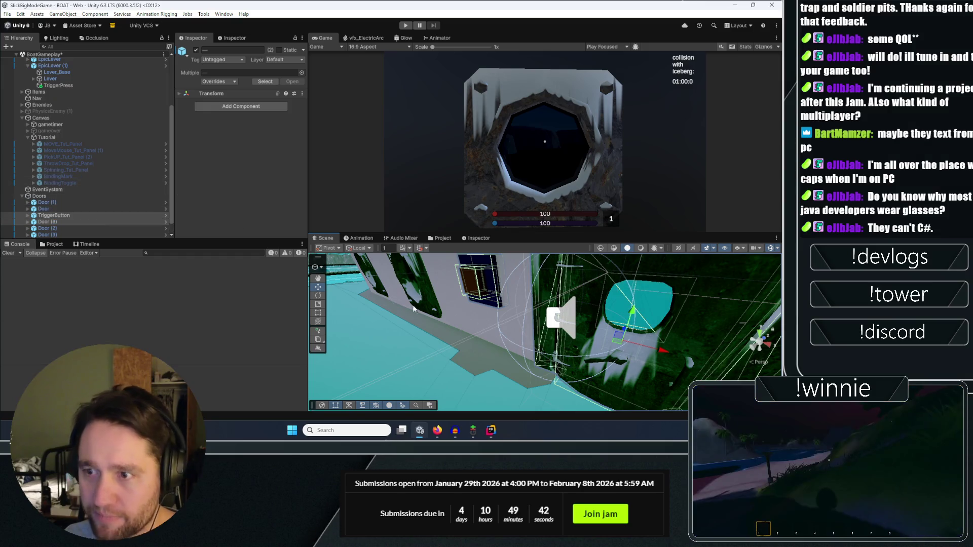
{"action": "scroll", "coordinate": [501, 349], "scroll_direction": "down", "scroll_amount": 10}
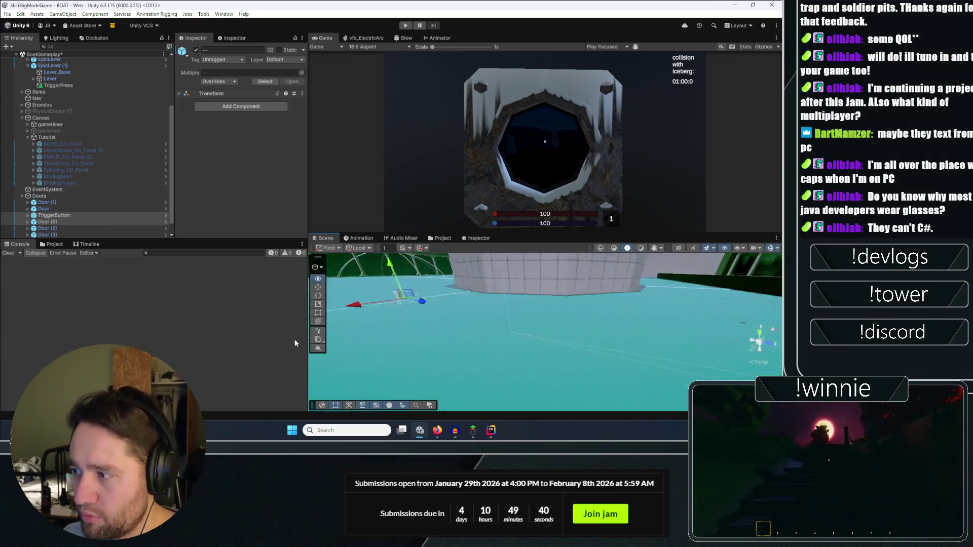
{"action": "scroll", "coordinate": [468, 350], "scroll_direction": "down", "scroll_amount": 2}
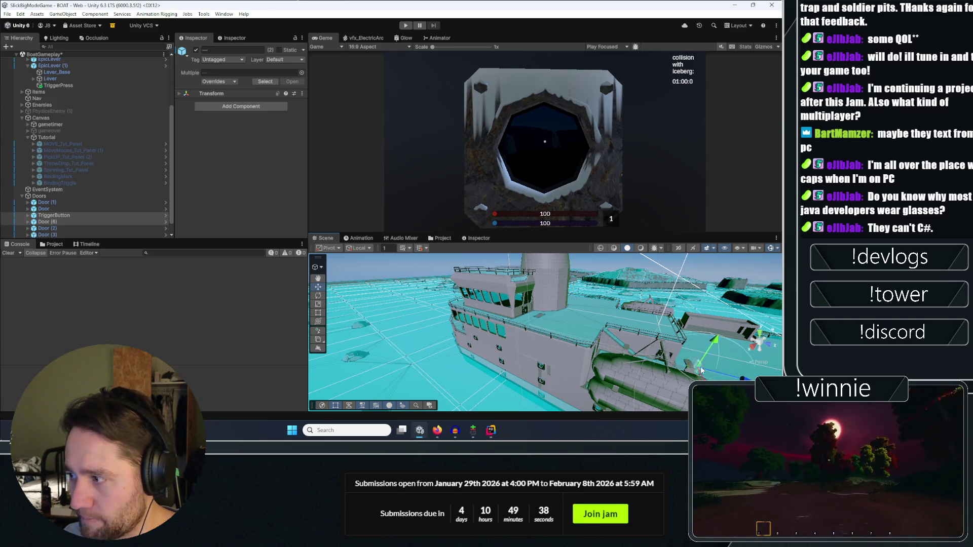
{"action": "scroll", "coordinate": [702, 371], "scroll_direction": "up", "scroll_amount": 10}
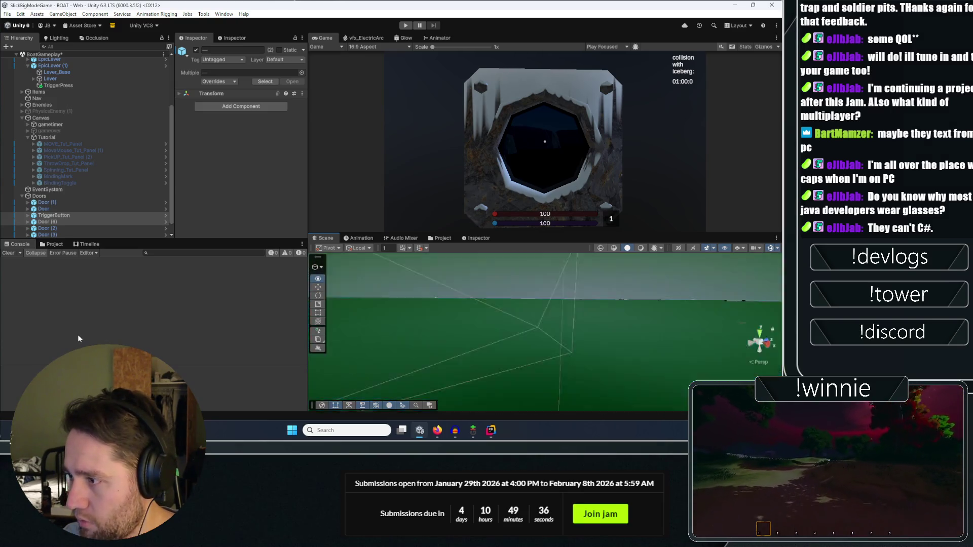
{"action": "scroll", "coordinate": [591, 322], "scroll_direction": "down", "scroll_amount": 3}
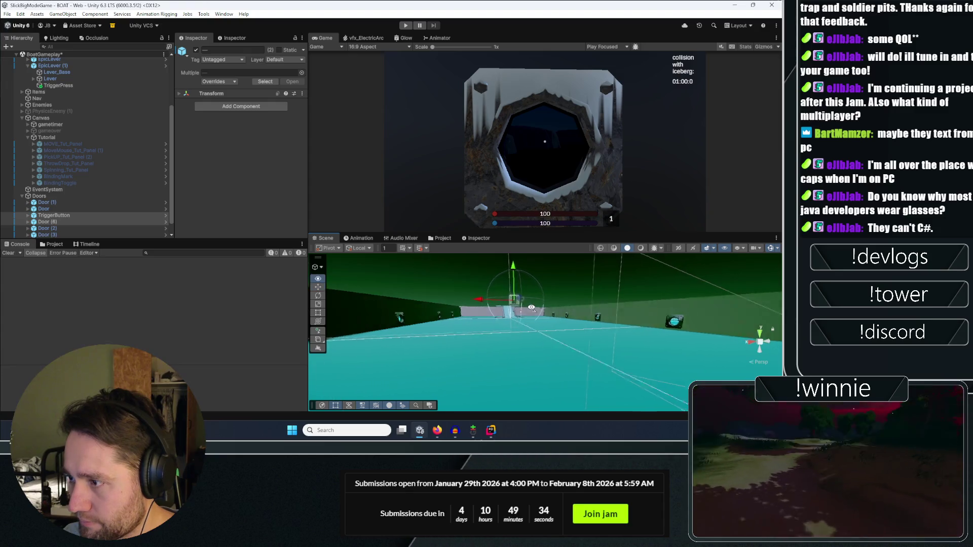
{"action": "left_click_drag", "start_coordinate": [531, 308], "coordinate": [556, 306]}
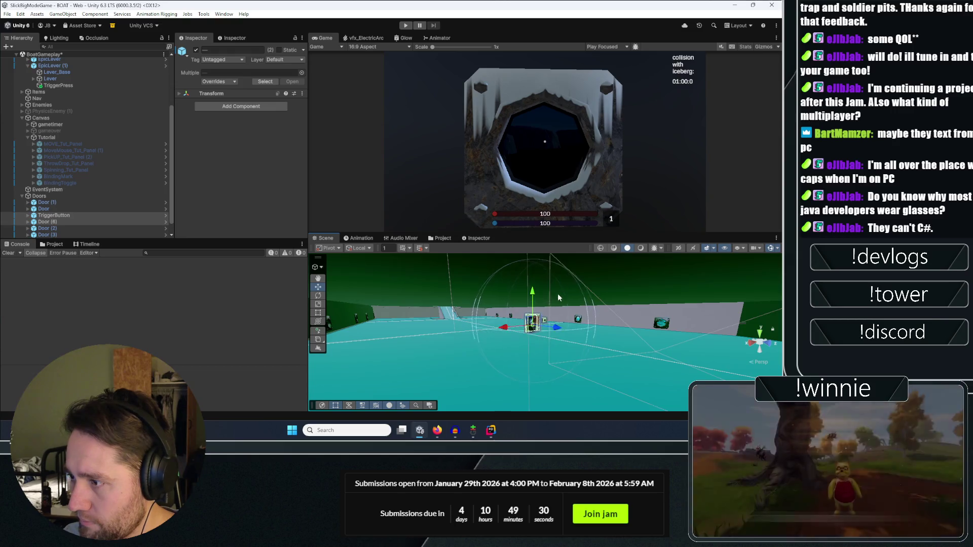
{"action": "mouse_move", "coordinate": [546, 304]}
{"action": "left_mouse_down"}
{"action": "mouse_move", "coordinate": [600, 269]}
{"action": "mouse_move", "coordinate": [213, 272]}
{"action": "left_mouse_up"}
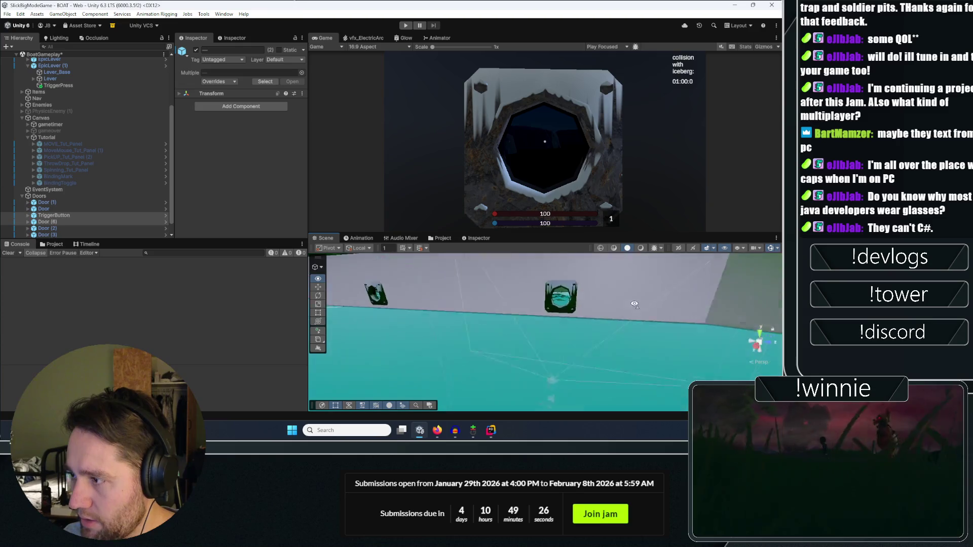
{"action": "mouse_move", "coordinate": [385, 324]}
{"action": "left_mouse_down"}
{"action": "mouse_move", "coordinate": [452, 336]}
{"action": "mouse_move", "coordinate": [421, 332]}
{"action": "left_mouse_up"}
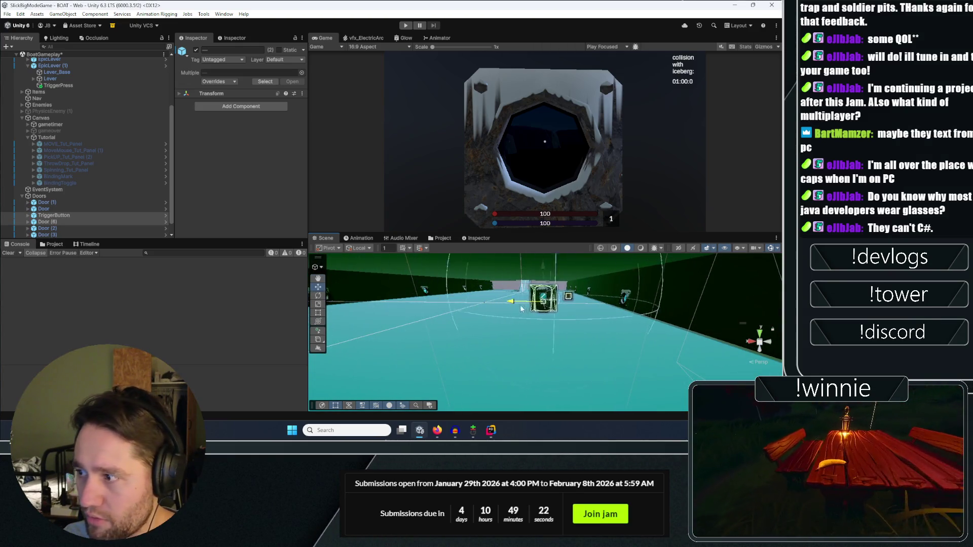
{"action": "mouse_move", "coordinate": [555, 304]}
{"action": "left_mouse_down"}
{"action": "mouse_move", "coordinate": [701, 347]}
{"action": "mouse_move", "coordinate": [565, 345]}
{"action": "left_mouse_up"}
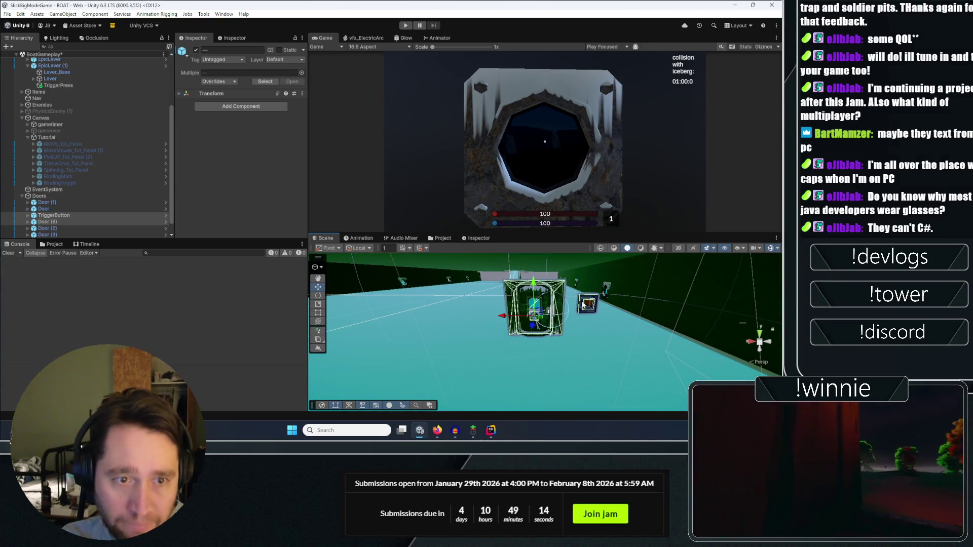
{"action": "scroll", "coordinate": [582, 324], "scroll_direction": "up", "scroll_amount": 3}
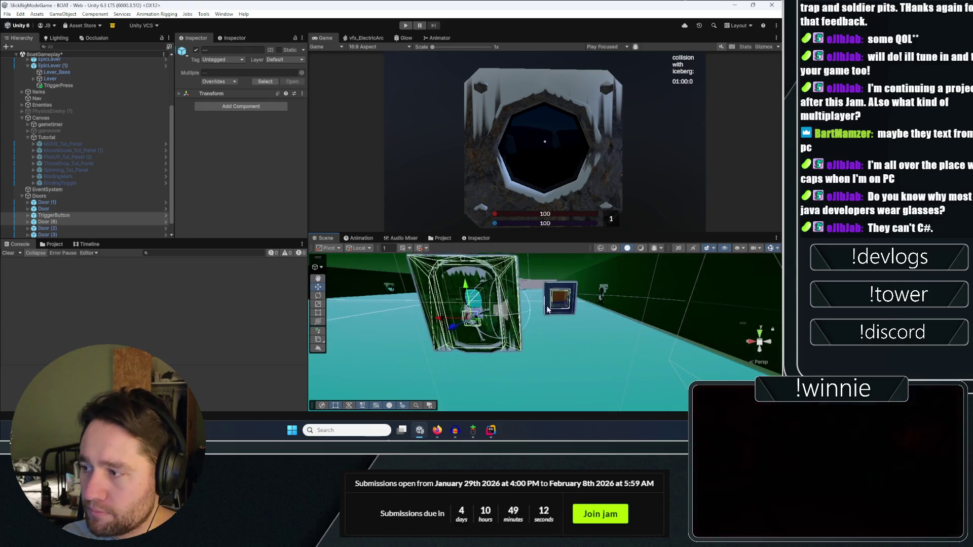
Turn the TriggerButton flat (rotation 181.2, 358.5, -178.06) and lower it to Y 5.787.
{"action": "left_click", "coordinate": [72, 217]}
{"action": "key", "text": "e"}
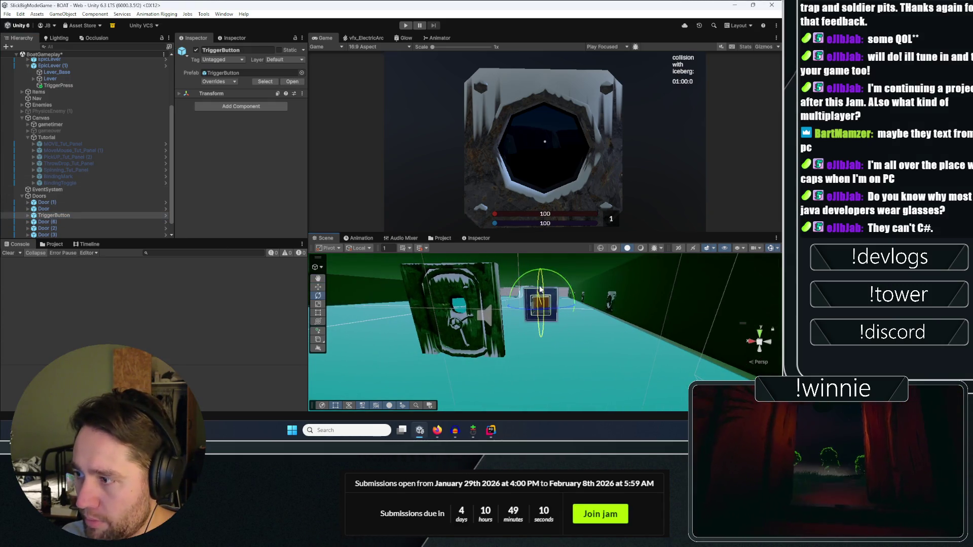
{"action": "left_click_drag", "start_coordinate": [540, 289], "coordinate": [542, 324]}
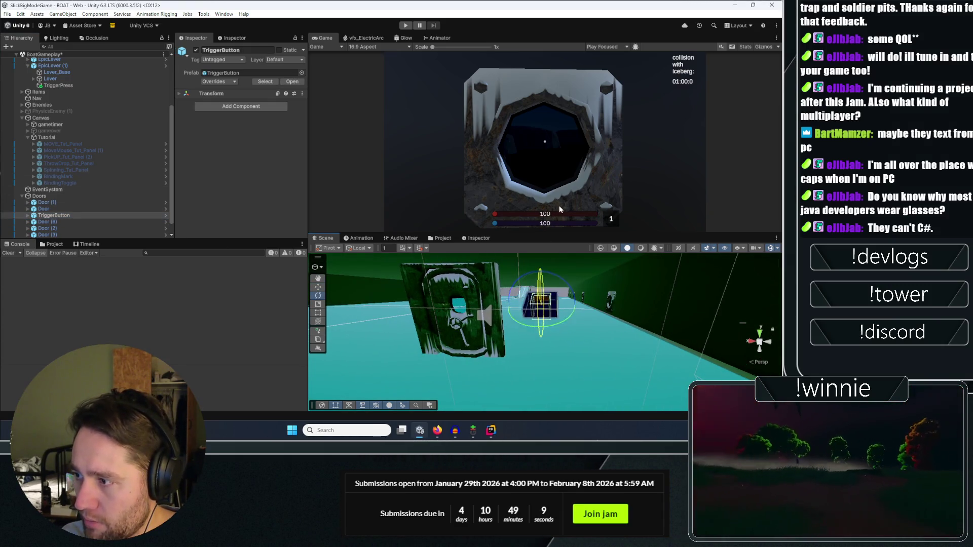
{"action": "left_click", "coordinate": [254, 93]}
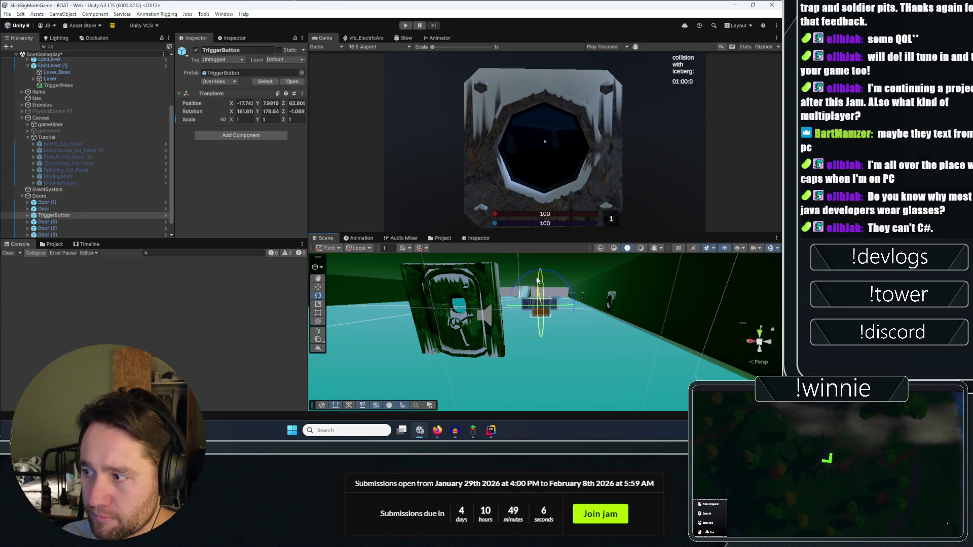
{"action": "left_click_drag", "start_coordinate": [534, 295], "coordinate": [536, 310]}
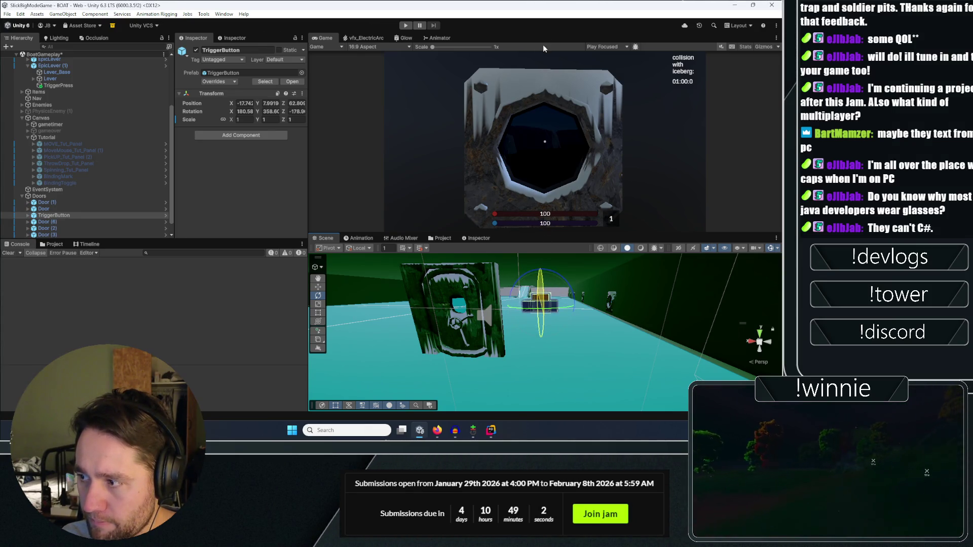
{"action": "left_click_drag", "start_coordinate": [538, 281], "coordinate": [542, 309]}
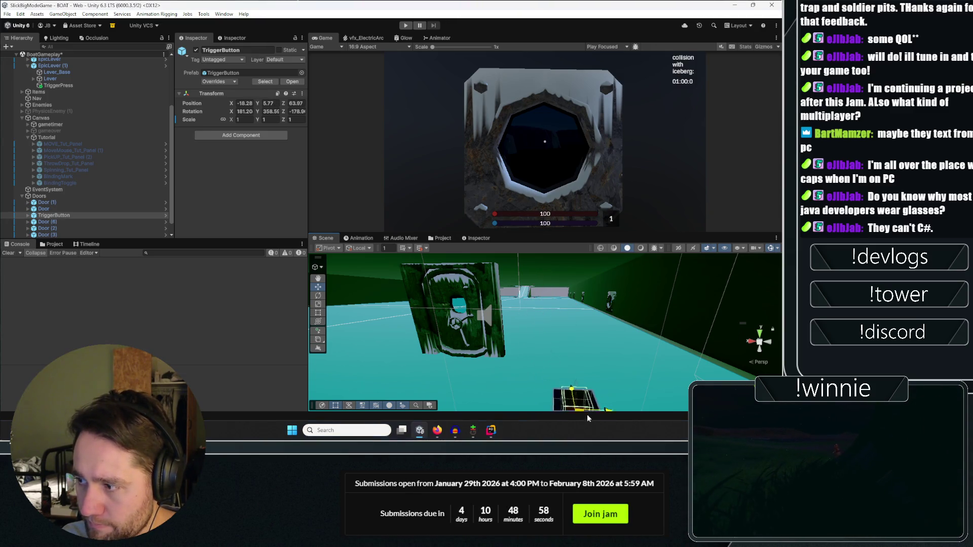
{"action": "key", "text": "f"}
{"action": "left_click_drag", "start_coordinate": [475, 280], "coordinate": [522, 286]}
{"action": "left_click", "coordinate": [54, 244]}
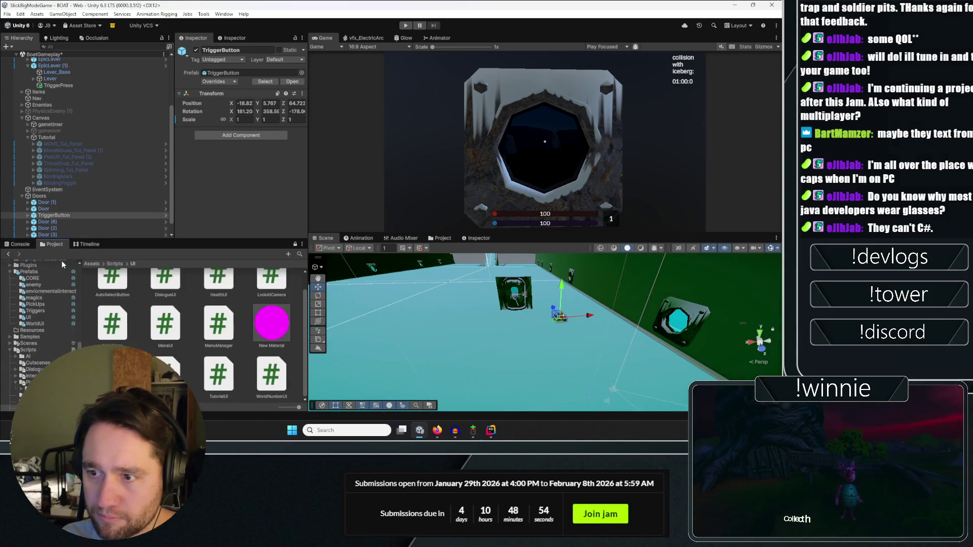
Drag a Crate_Interactable Variant from Assets/Prefabs/PickUps onto the deck beside the button.
{"action": "left_click", "coordinate": [93, 264]}
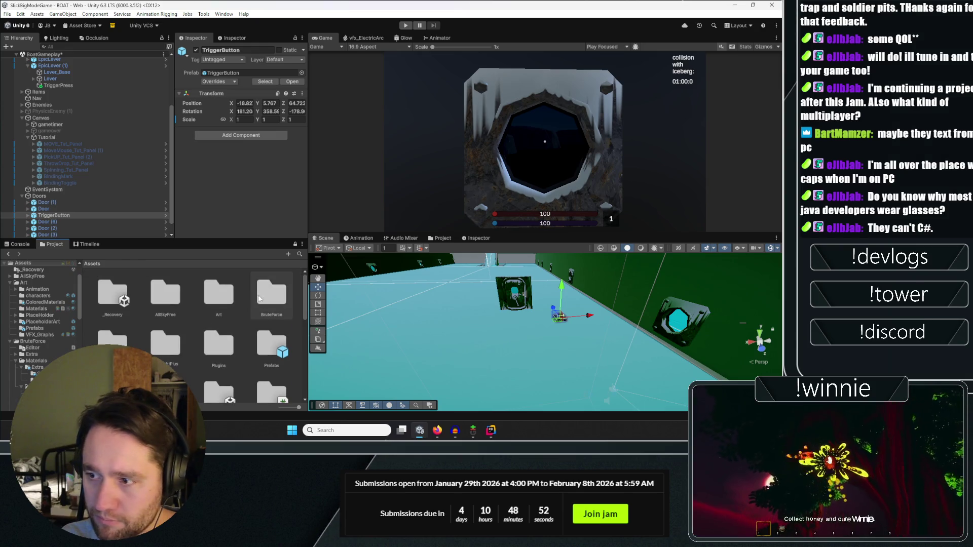
{"action": "double_click", "coordinate": [272, 344]}
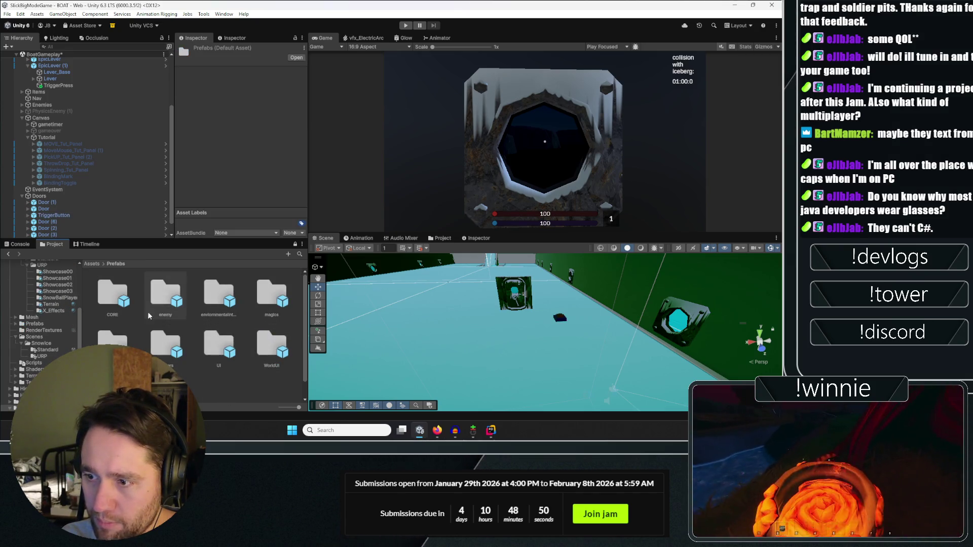
{"action": "double_click", "coordinate": [112, 341]}
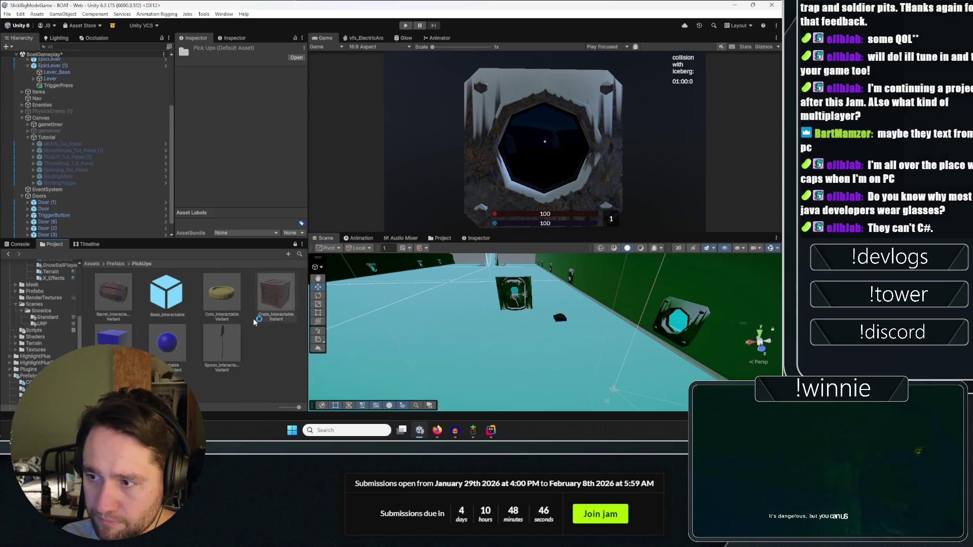
{"action": "left_click_drag", "start_coordinate": [570, 341], "coordinate": [577, 302]}
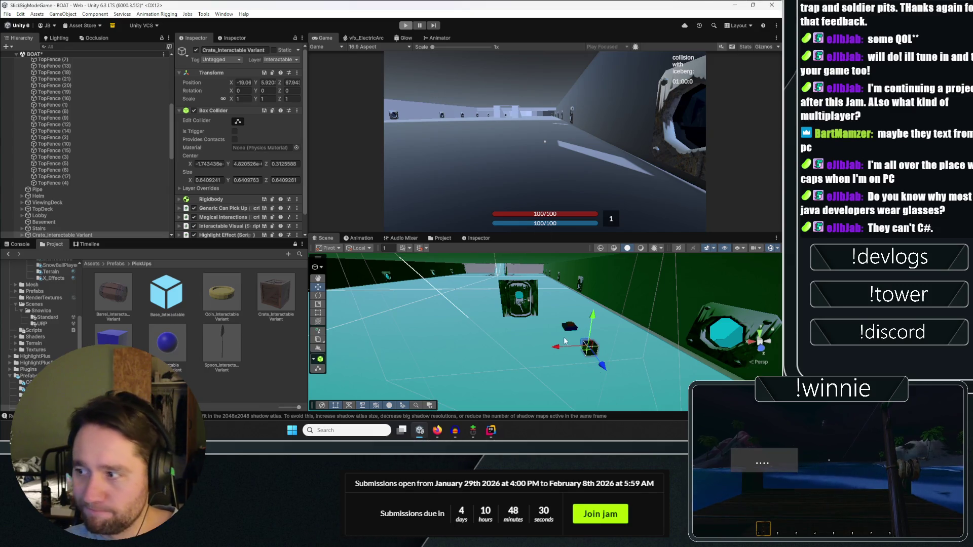
Stop the game and inspect the door, TriggerButton and black cube around the crate.
{"action": "key", "text": "ctrl+p"}
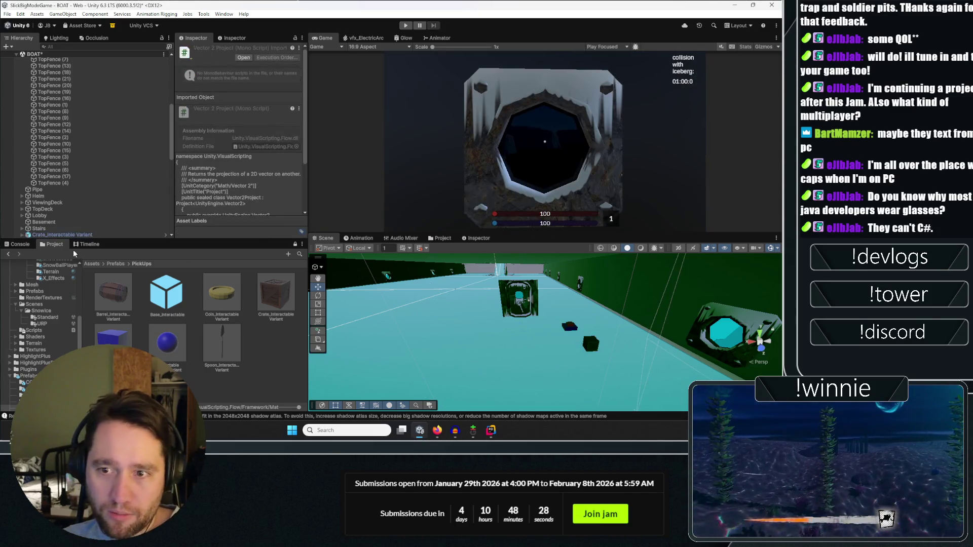
{"action": "left_click", "coordinate": [524, 320]}
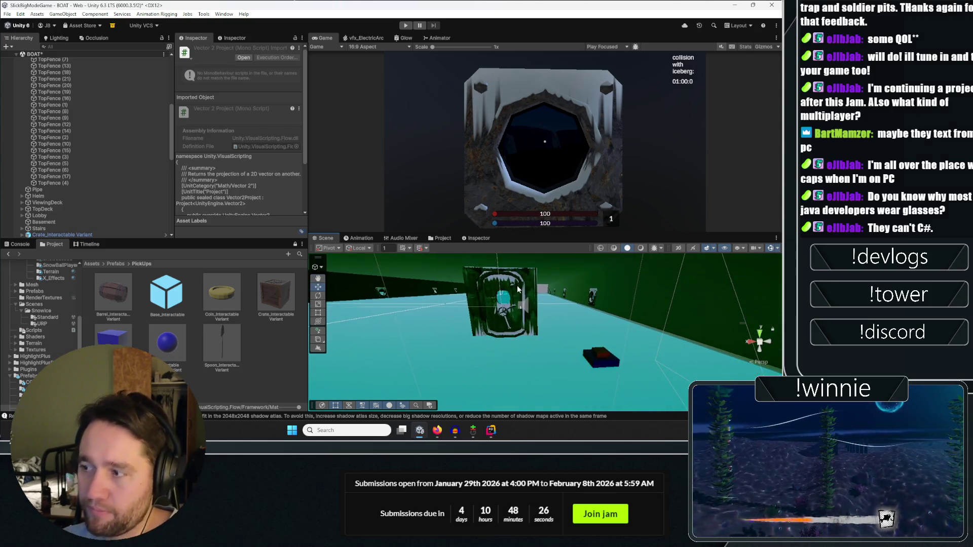
{"action": "scroll", "coordinate": [55, 212], "scroll_direction": "down", "scroll_amount": 2}
{"action": "left_click", "coordinate": [66, 203], "text": "ctrl"}
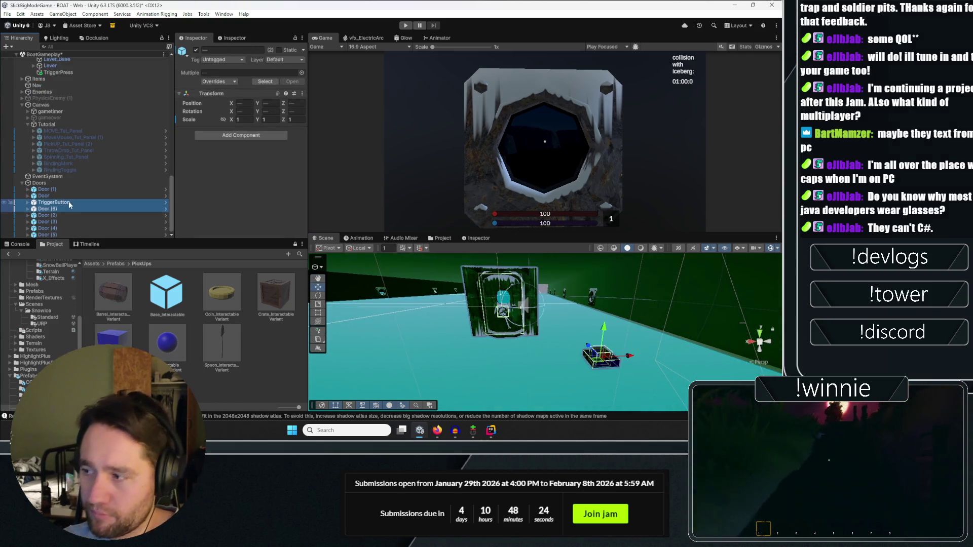
{"action": "key", "text": "f"}
{"action": "left_click", "coordinate": [590, 377], "text": "ctrl"}
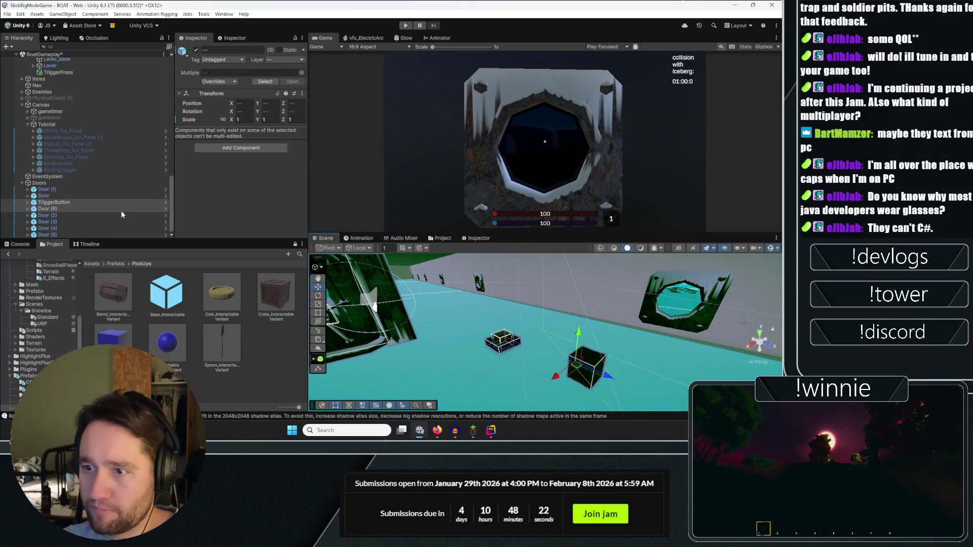
{"action": "scroll", "coordinate": [53, 223], "scroll_direction": "up", "scroll_amount": 10}
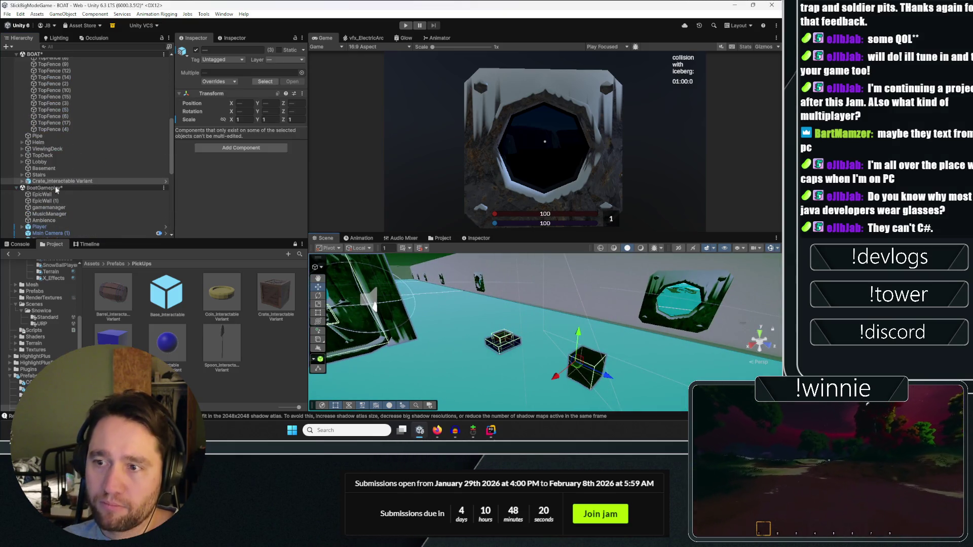
{"action": "mouse_move", "coordinate": [579, 338]}
{"action": "left_mouse_down"}
{"action": "mouse_move", "coordinate": [556, 256]}
{"action": "mouse_move", "coordinate": [564, 369]}
{"action": "mouse_move", "coordinate": [545, 41]}
{"action": "mouse_move", "coordinate": [677, 404]}
{"action": "mouse_move", "coordinate": [654, 365]}
{"action": "left_mouse_up"}
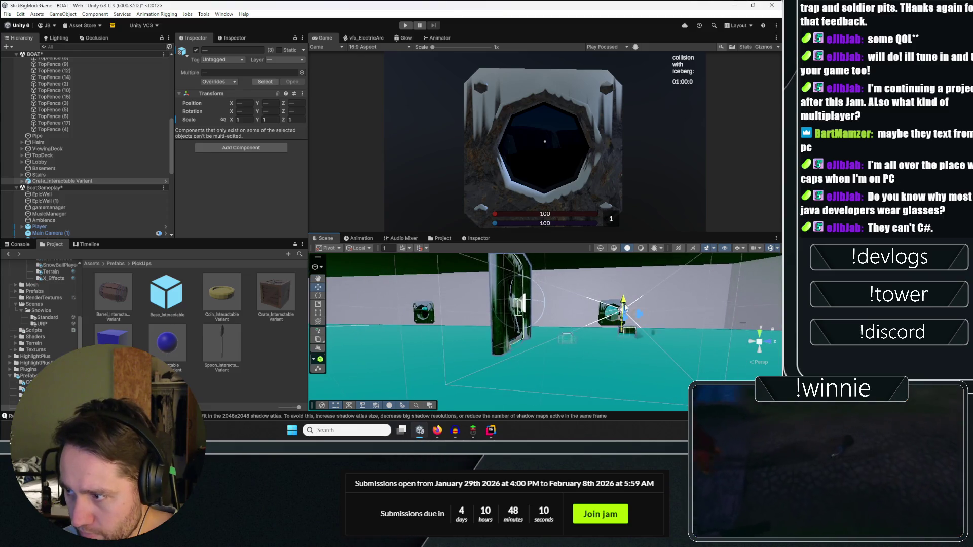
{"action": "left_click_drag", "start_coordinate": [629, 304], "coordinate": [583, 327]}
{"action": "scroll", "coordinate": [76, 178], "scroll_direction": "down", "scroll_amount": 5}
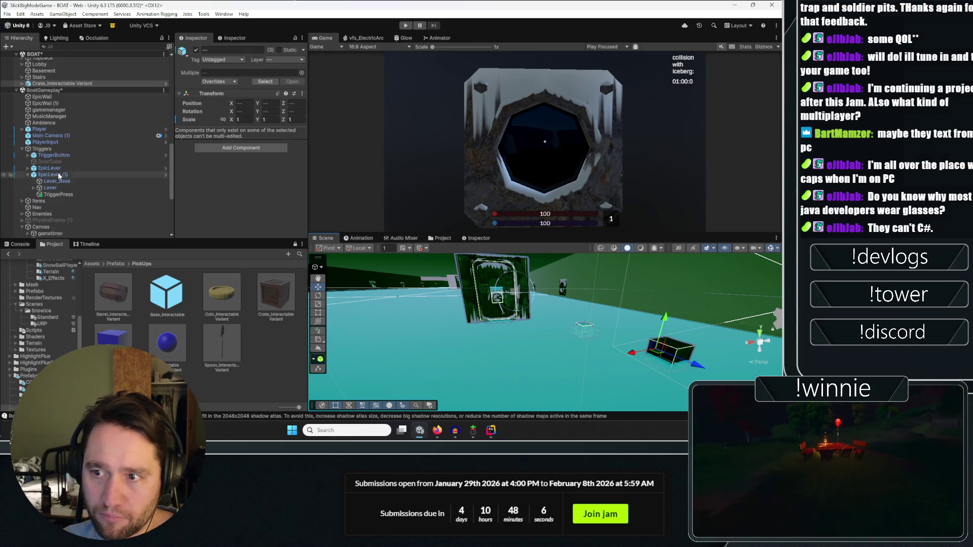
{"action": "scroll", "coordinate": [59, 152], "scroll_direction": "down", "scroll_amount": 4}
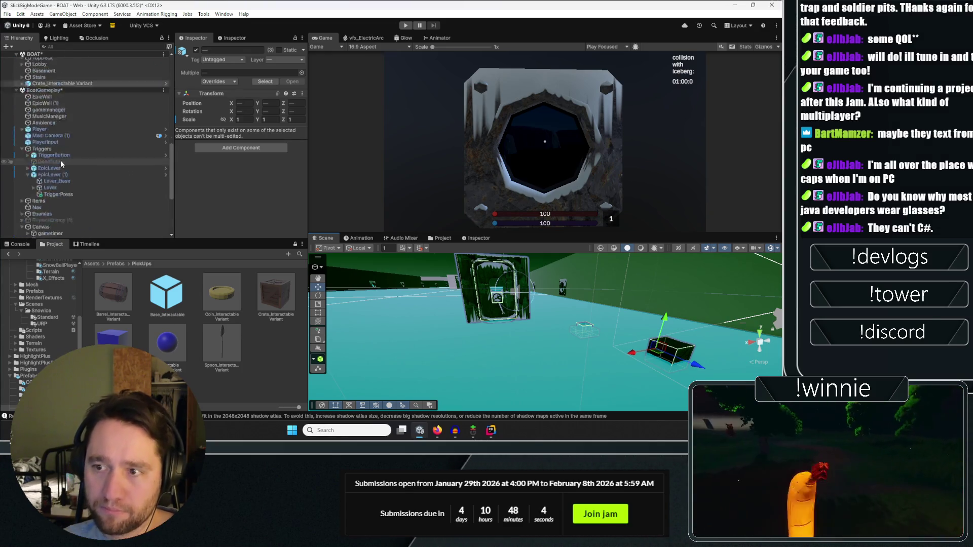
{"action": "scroll", "coordinate": [59, 166], "scroll_direction": "down", "scroll_amount": 3}
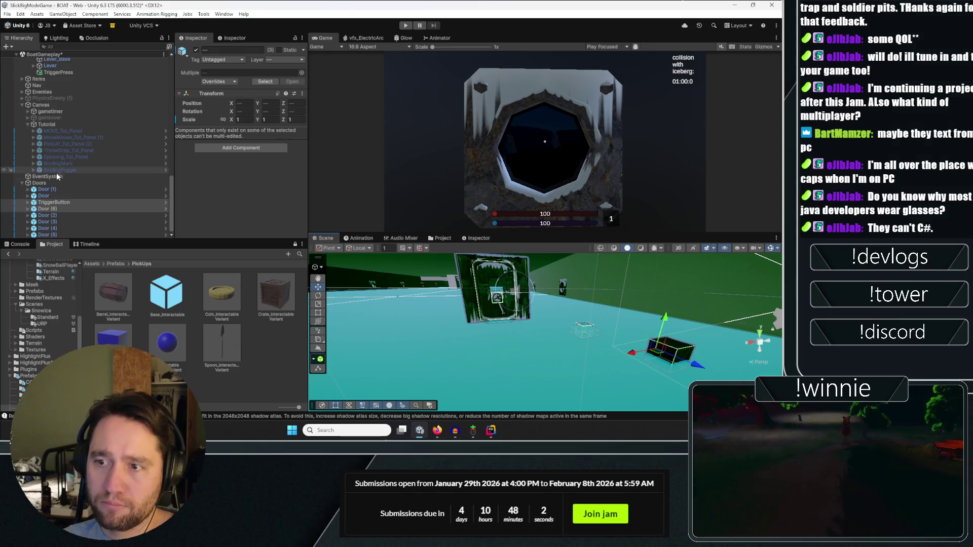
{"action": "scroll", "coordinate": [51, 180], "scroll_direction": "up", "scroll_amount": 12}
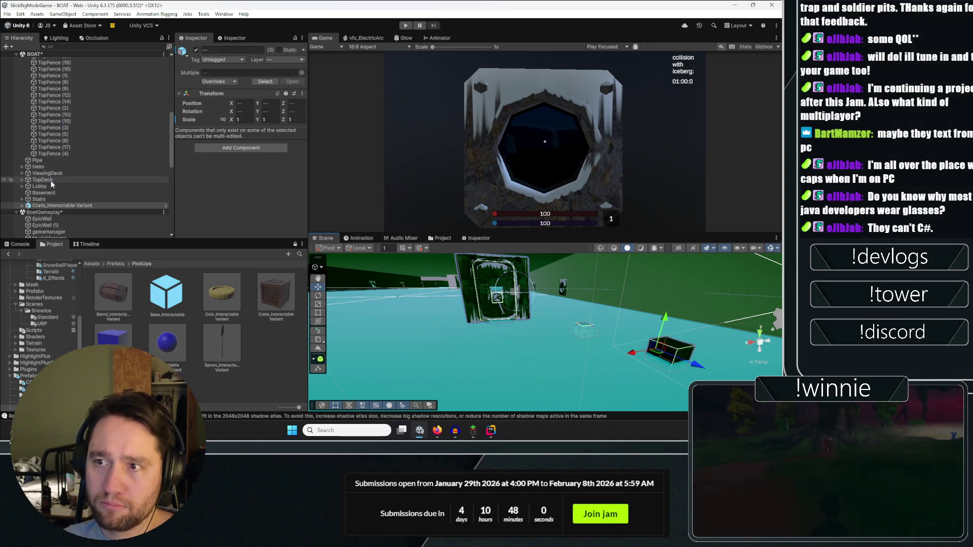
Move the crate under BoatGameplay and lower the TriggerButton to about Y -0.9.
{"action": "left_click", "coordinate": [66, 205]}
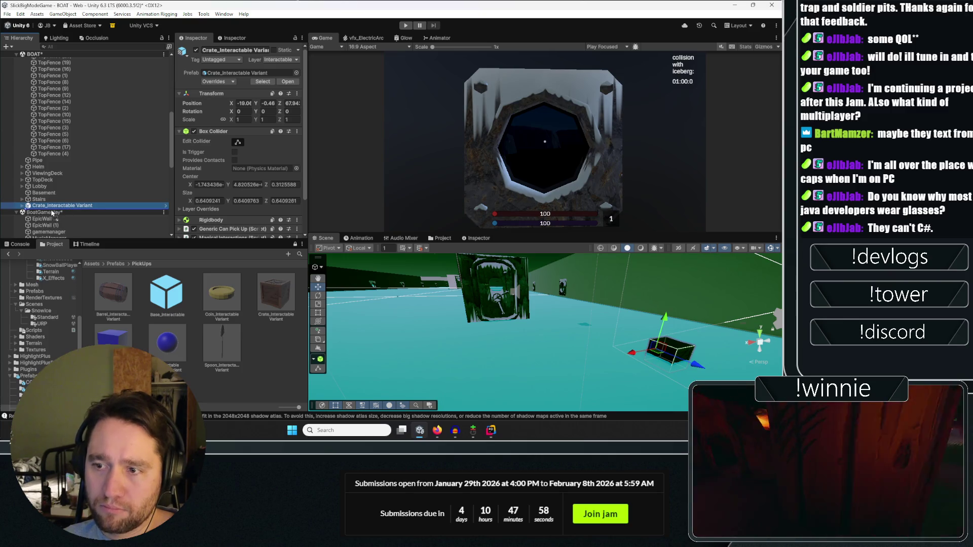
{"action": "left_click_drag", "start_coordinate": [46, 215], "coordinate": [47, 212]}
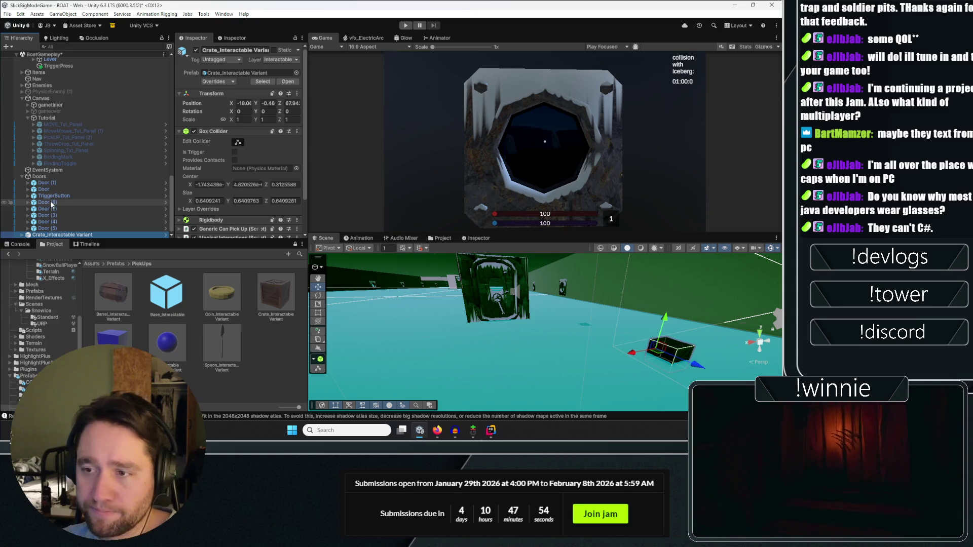
{"action": "left_click", "coordinate": [52, 197]}
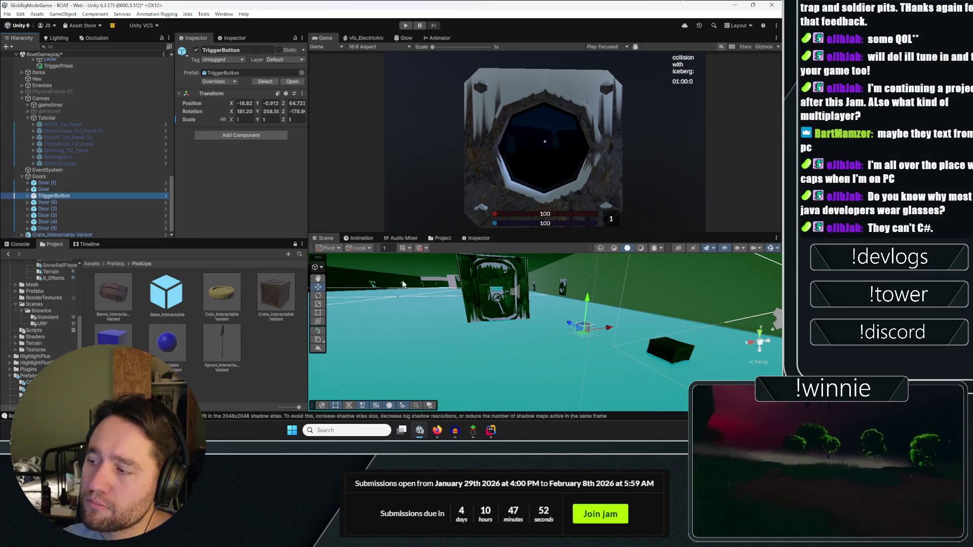
{"action": "key", "text": "f"}
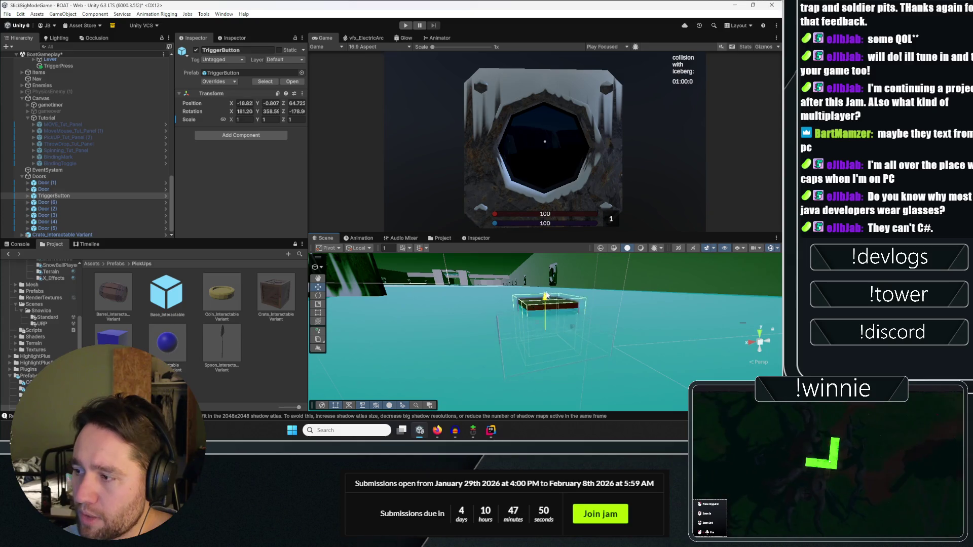
{"action": "left_click_drag", "start_coordinate": [546, 275], "coordinate": [547, 278]}
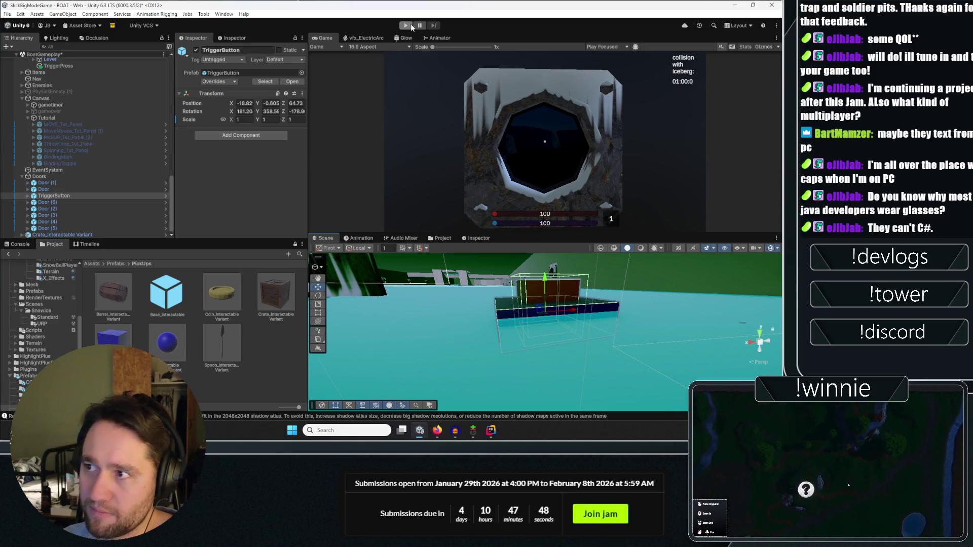
Play the game, pick up and drop the crate twice with E, then stop.
{"action": "left_click", "coordinate": [410, 25]}
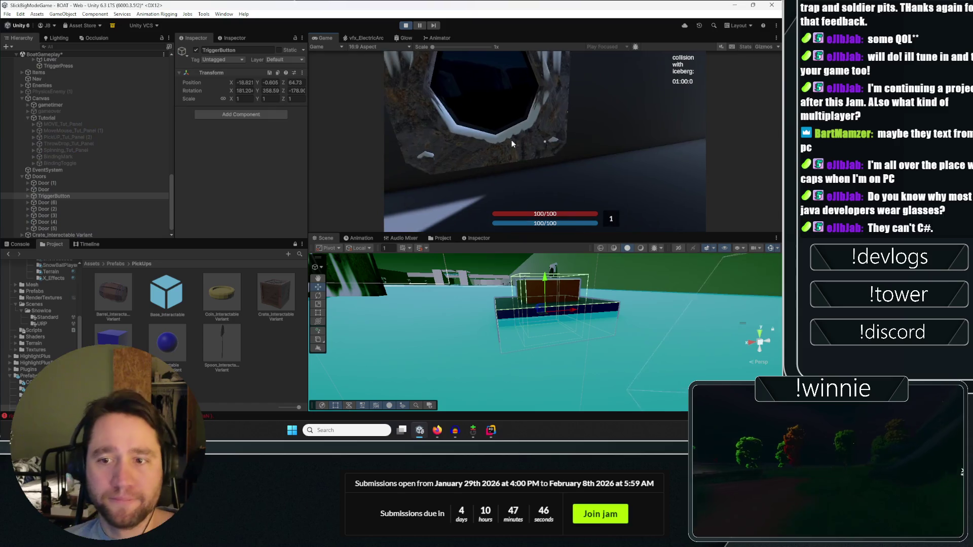
{"action": "key", "text": "e"}
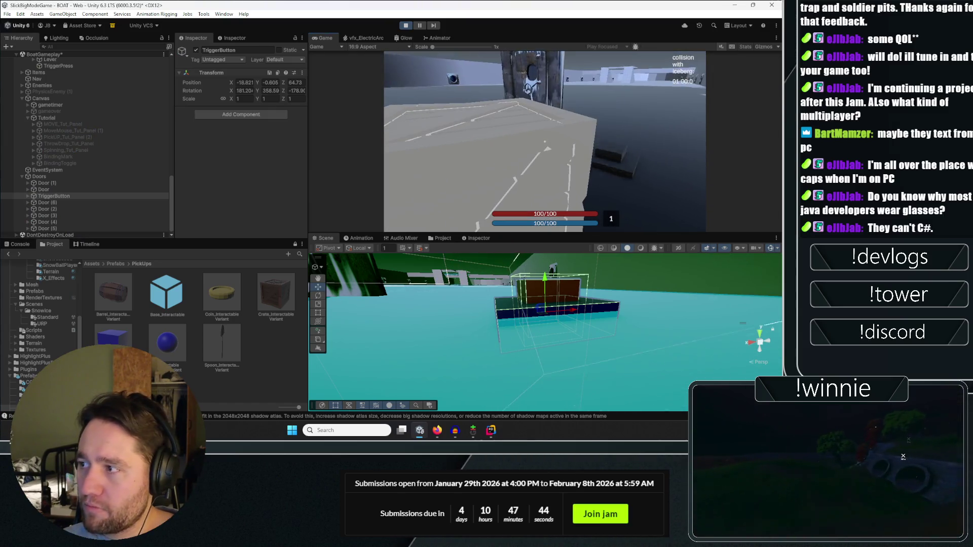
{"action": "key", "text": "e"}
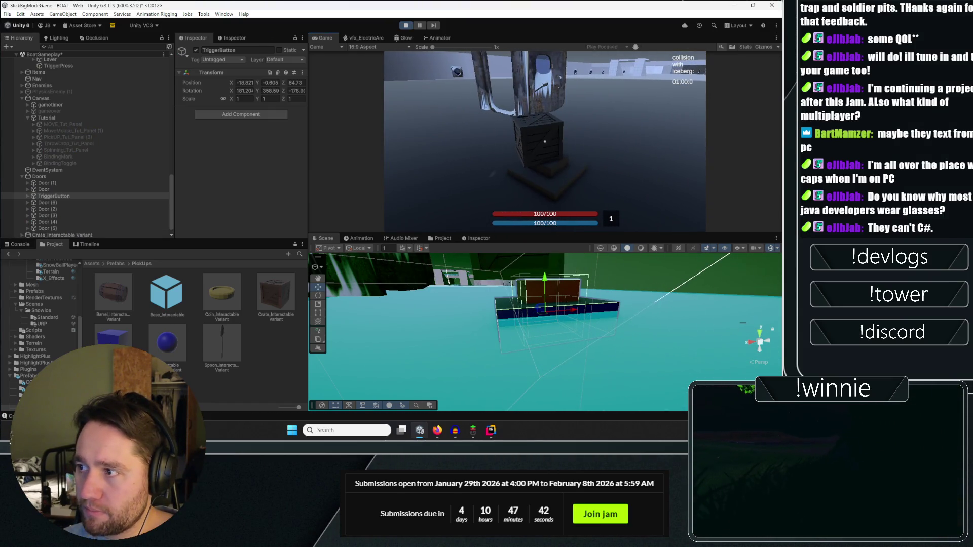
{"action": "key", "text": "e"}
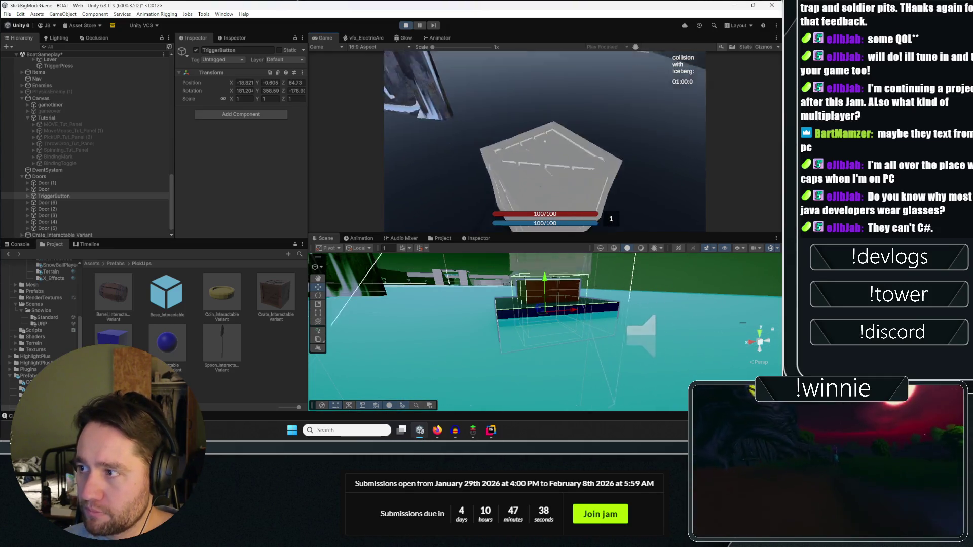
{"action": "key", "text": "e"}
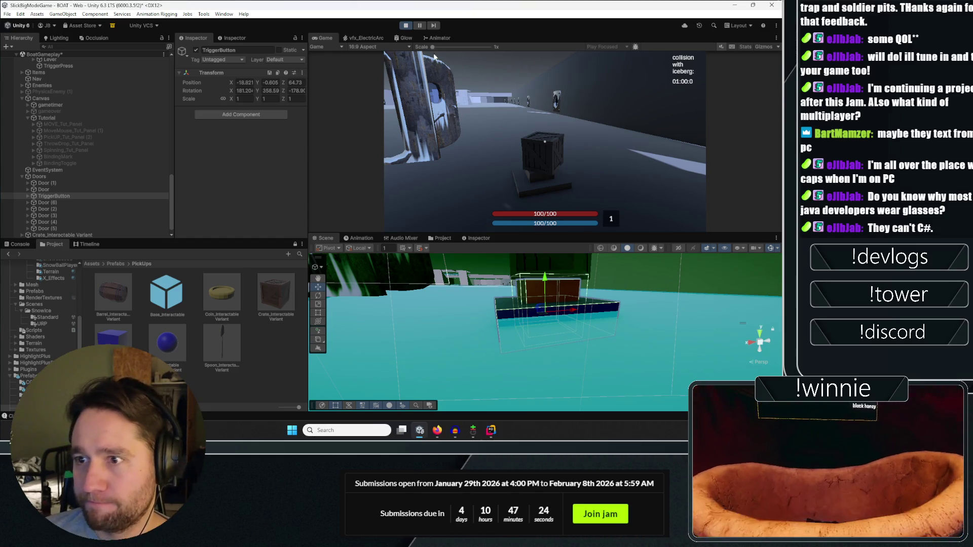
{"action": "left_click", "coordinate": [279, 355]}
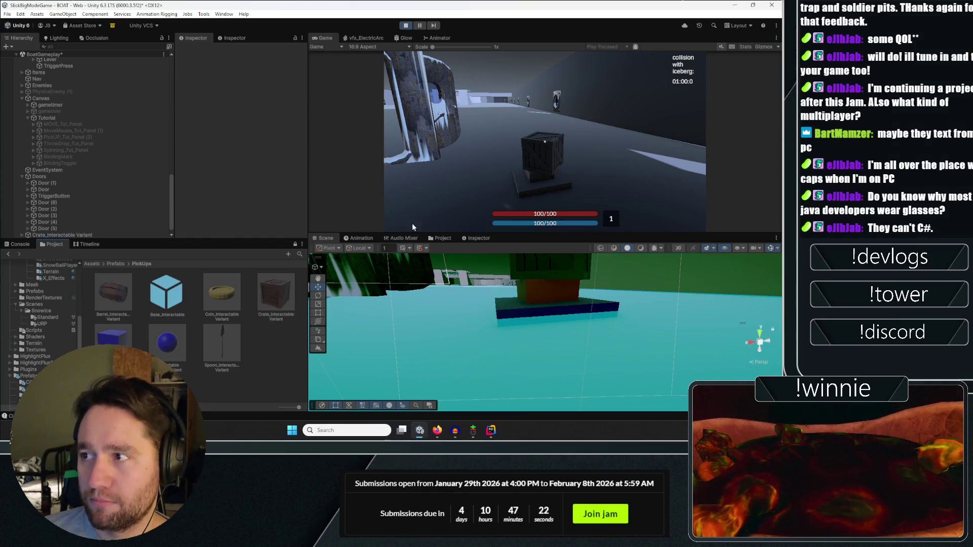
{"action": "left_click", "coordinate": [406, 26]}
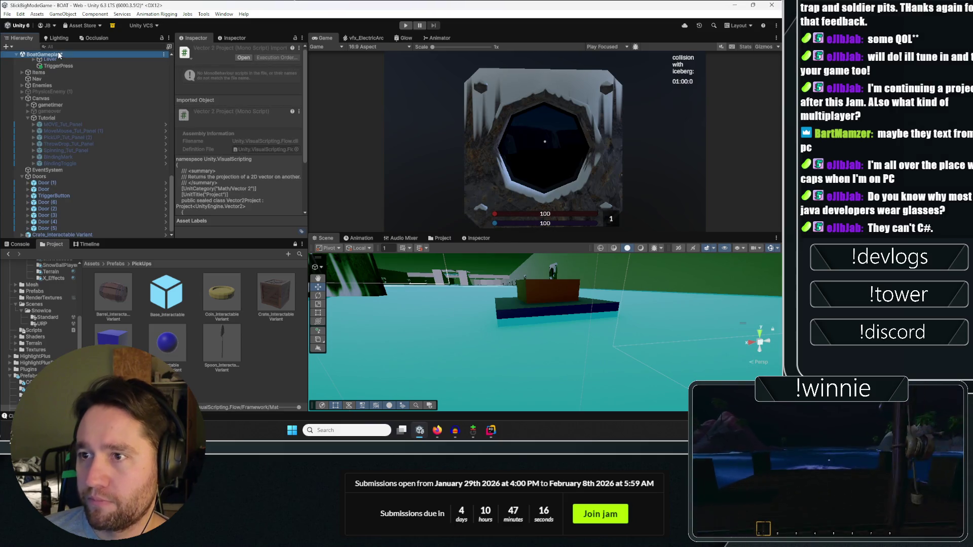
Create an empty GameObject named GameplayTempWalls at 0, 0, 0 in BoatGameplay.
{"action": "left_click", "coordinate": [59, 54]}
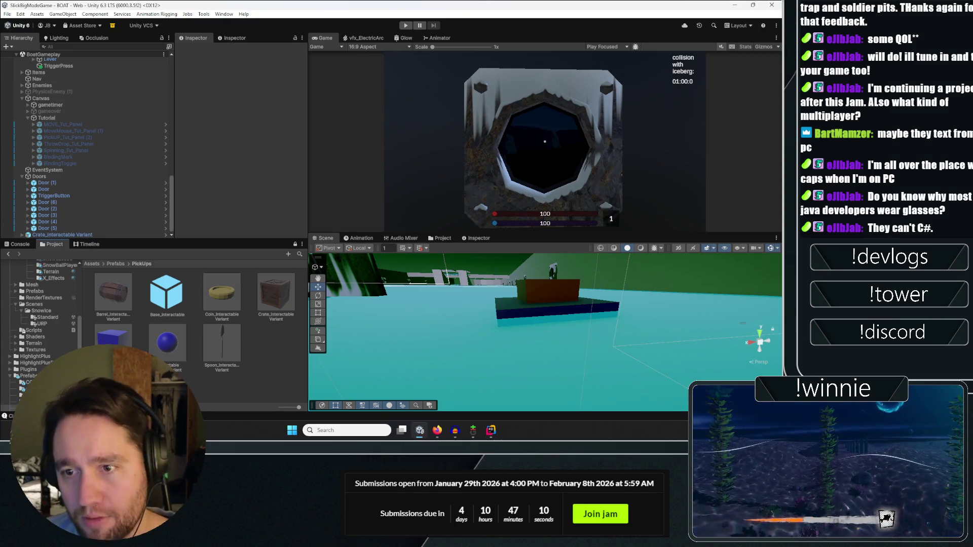
{"action": "mouse_move", "coordinate": [526, 327]}
{"action": "left_mouse_down"}
{"action": "mouse_move", "coordinate": [623, 270]}
{"action": "mouse_move", "coordinate": [530, 315]}
{"action": "left_mouse_up"}
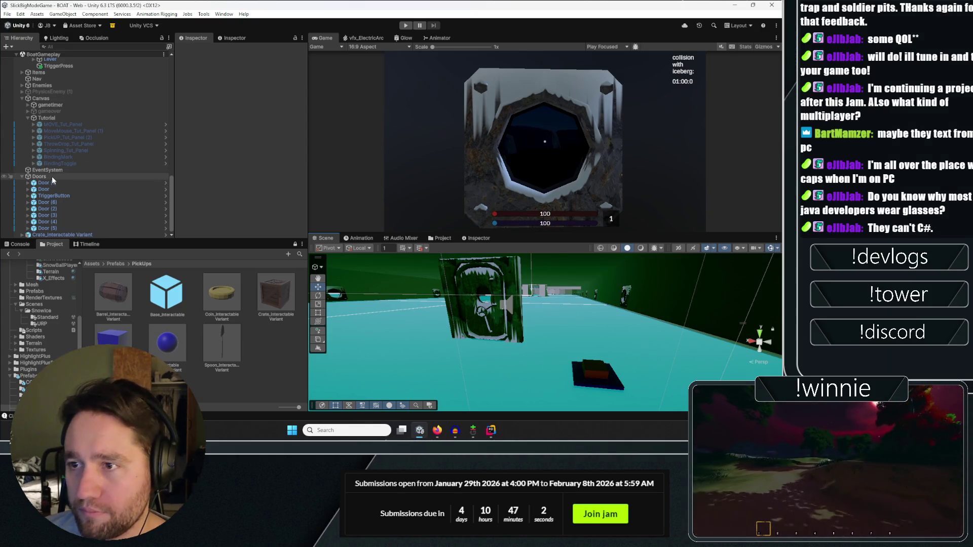
{"action": "left_click", "coordinate": [23, 177]}
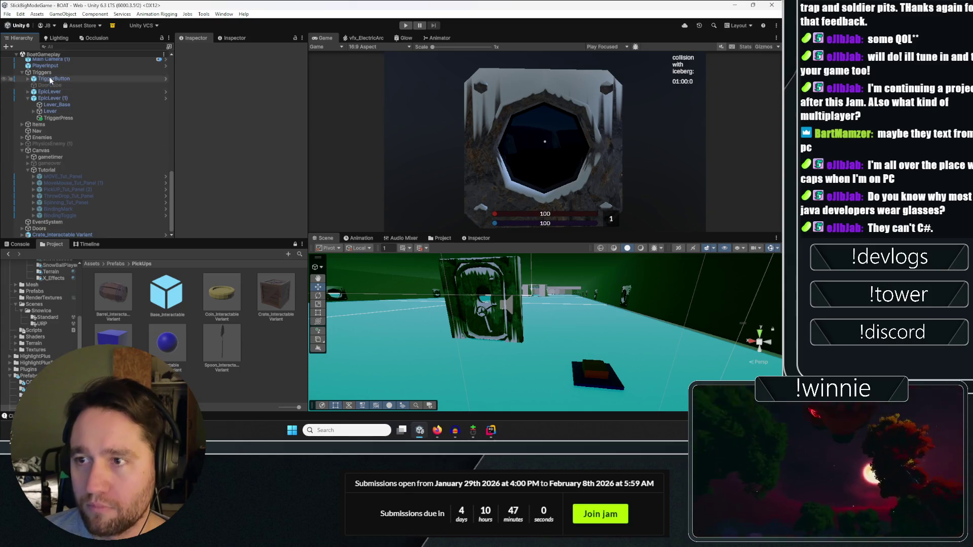
{"action": "right_click", "coordinate": [52, 54]}
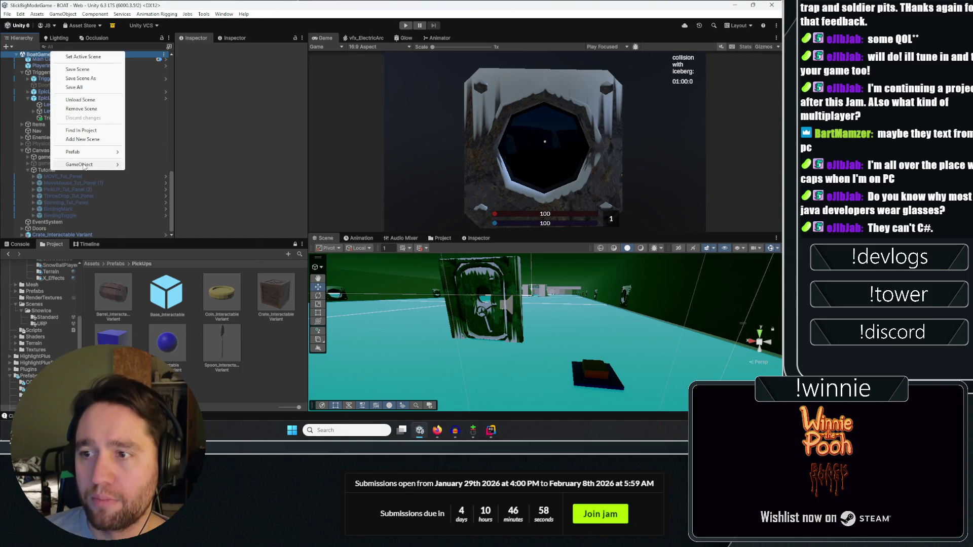
{"action": "mouse_move", "coordinate": [84, 166]}
{"action": "left_click", "coordinate": [148, 164]}
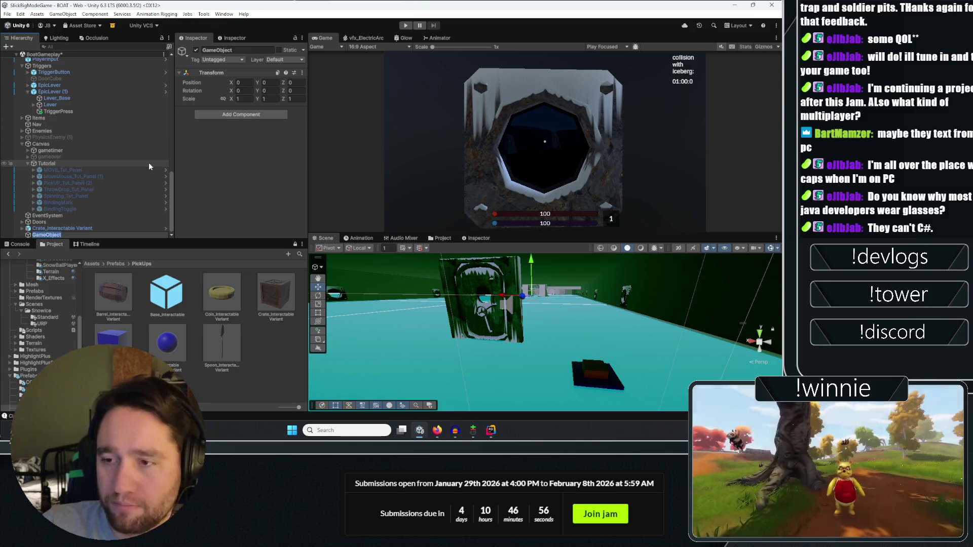
{"action": "type", "text": "Gameplay"}
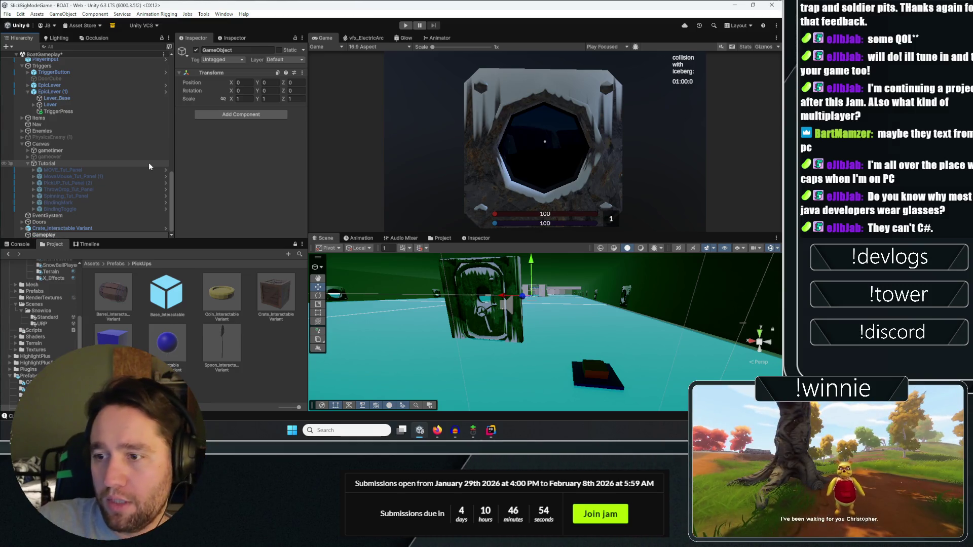
{"action": "type", "text": "TempWalls"}
{"action": "key", "text": "Return"}
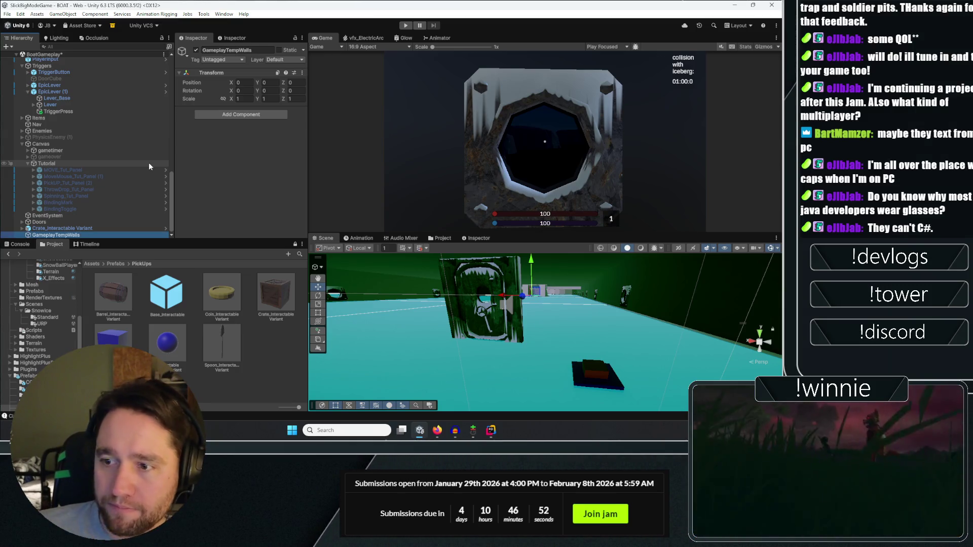
Add a Cube under GameplayTempWalls and place it on the deck near -19.28, 0.6, 62.31.
{"action": "right_click", "coordinate": [71, 229]}
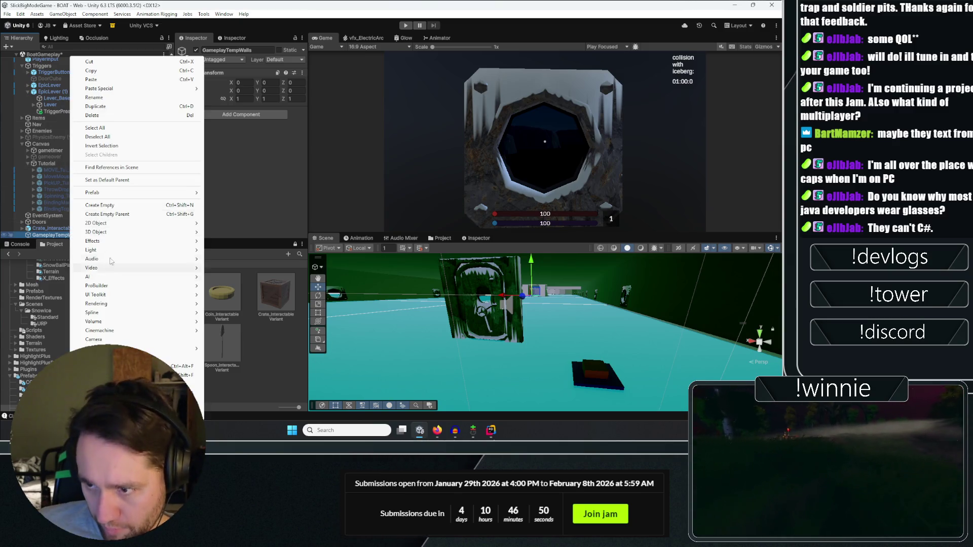
{"action": "mouse_move", "coordinate": [112, 232]}
{"action": "left_click", "coordinate": [239, 232]}
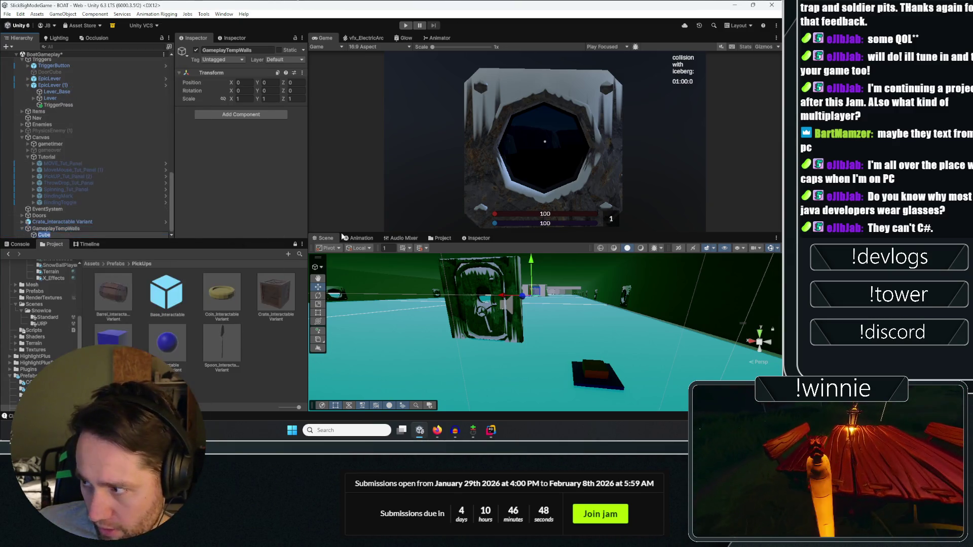
{"action": "mouse_move", "coordinate": [507, 330]}
{"action": "left_mouse_down"}
{"action": "mouse_move", "coordinate": [608, 372]}
{"action": "mouse_move", "coordinate": [517, 353]}
{"action": "left_mouse_up"}
{"action": "right_click", "coordinate": [149, 236]}
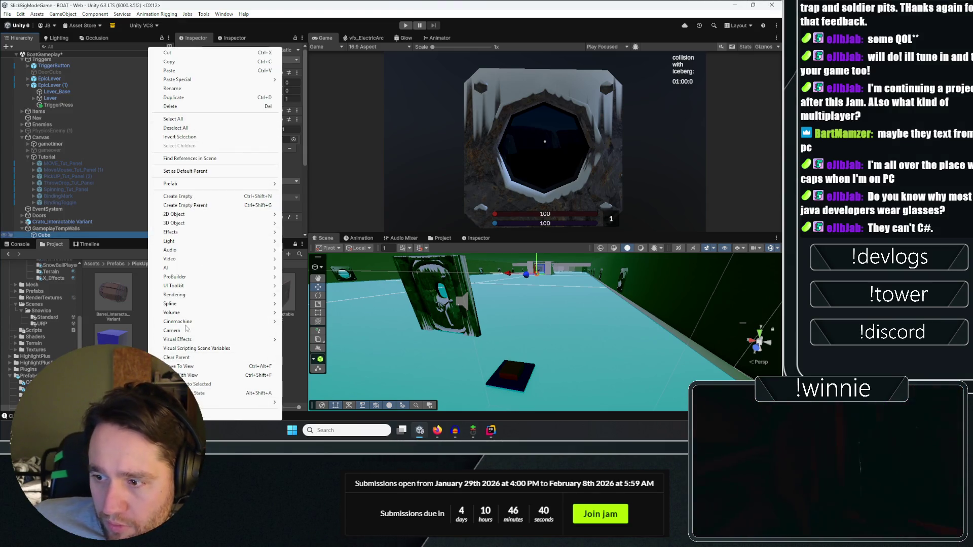
{"action": "left_click", "coordinate": [213, 385]}
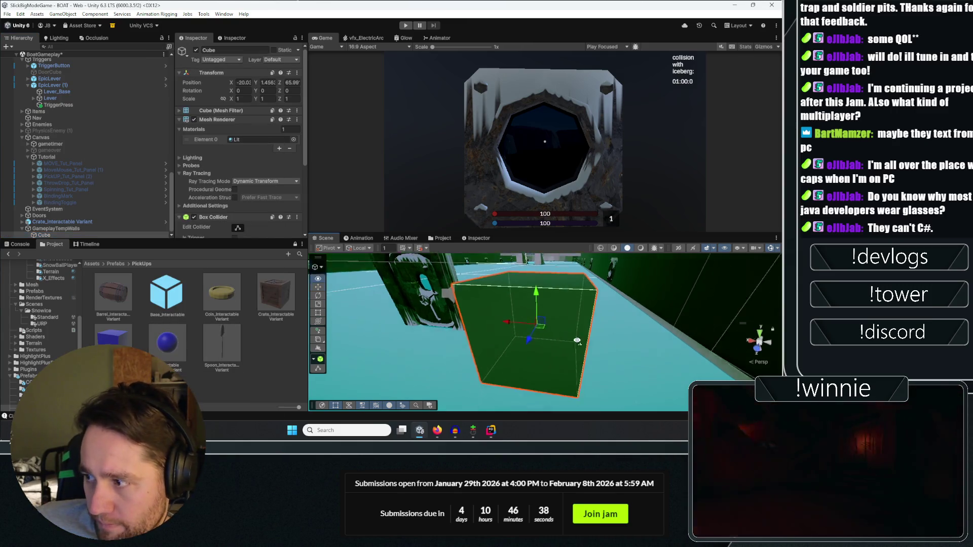
{"action": "mouse_move", "coordinate": [560, 329]}
{"action": "left_mouse_down"}
{"action": "mouse_move", "coordinate": [435, 314]}
{"action": "mouse_move", "coordinate": [466, 348]}
{"action": "mouse_move", "coordinate": [510, 324]}
{"action": "mouse_move", "coordinate": [496, 289]}
{"action": "mouse_move", "coordinate": [504, 362]}
{"action": "mouse_move", "coordinate": [505, 344]}
{"action": "left_mouse_up"}
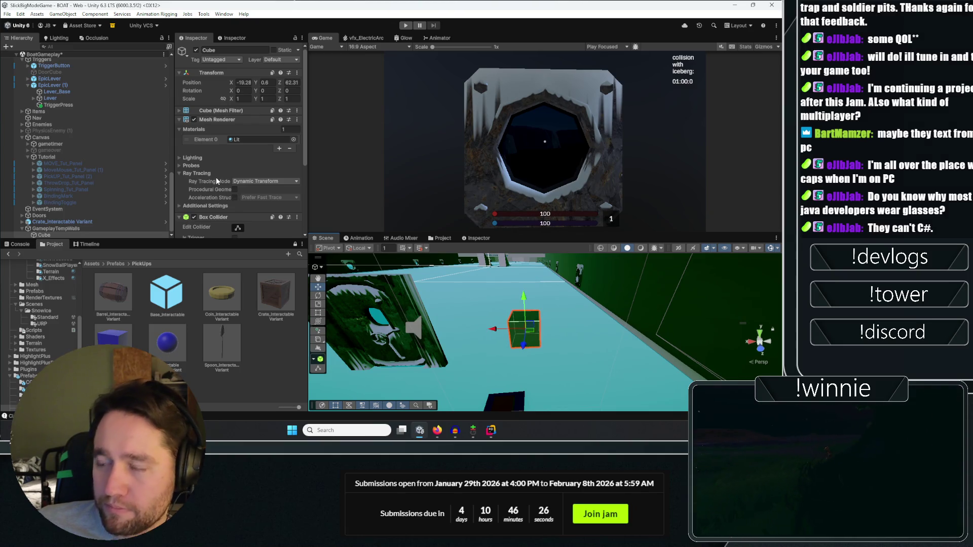
Stretch the cube wider along X and shift it sideways.
{"action": "left_click", "coordinate": [242, 99]}
{"action": "type", "text": "1.4"}
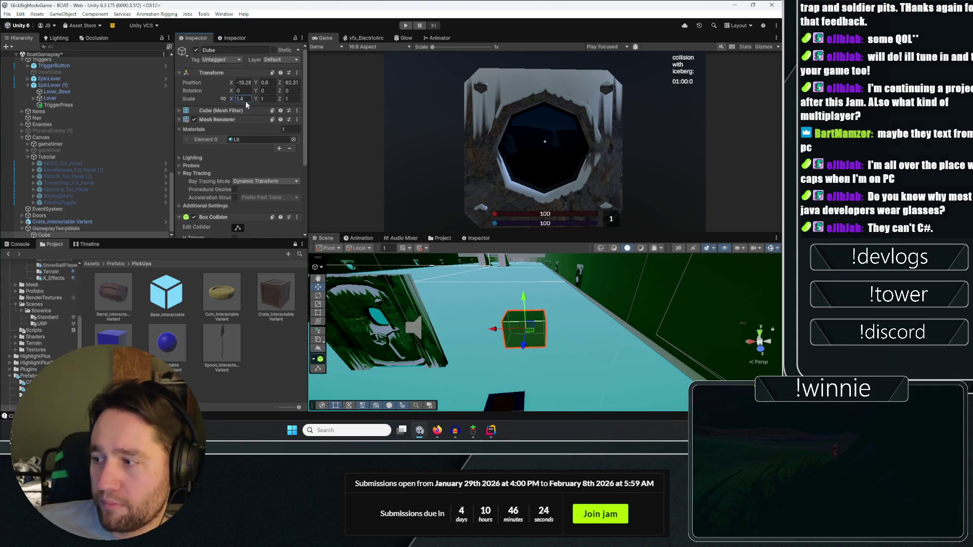
{"action": "left_click_drag", "start_coordinate": [246, 101], "coordinate": [306, 102]}
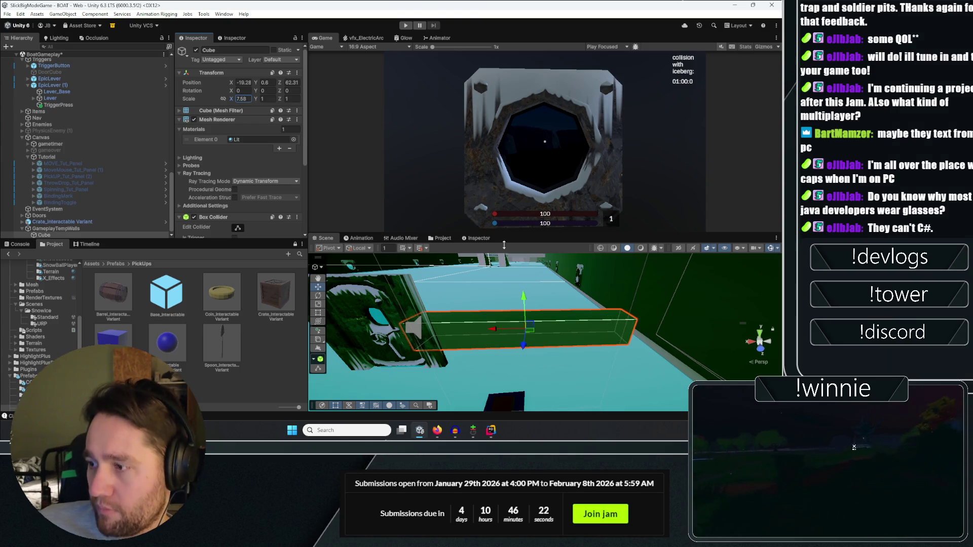
{"action": "left_click_drag", "start_coordinate": [495, 329], "coordinate": [527, 328]}
{"action": "left_click_drag", "start_coordinate": [260, 99], "coordinate": [317, 89]}
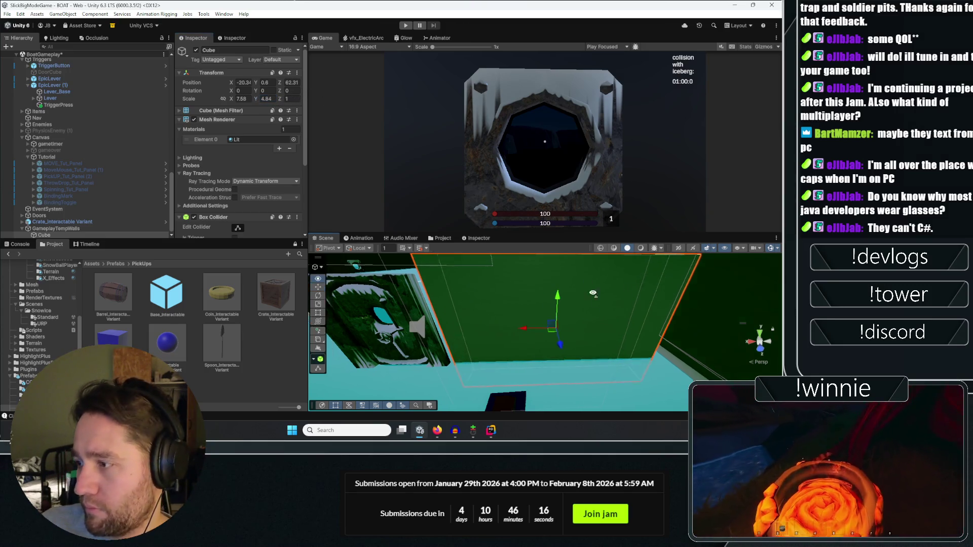
{"action": "mouse_move", "coordinate": [593, 293]}
{"action": "left_mouse_down"}
{"action": "mouse_move", "coordinate": [573, 245]}
{"action": "mouse_move", "coordinate": [583, 195]}
{"action": "mouse_move", "coordinate": [655, 291]}
{"action": "mouse_move", "coordinate": [545, 302]}
{"action": "mouse_move", "coordinate": [551, 279]}
{"action": "mouse_move", "coordinate": [555, 289]}
{"action": "left_mouse_up"}
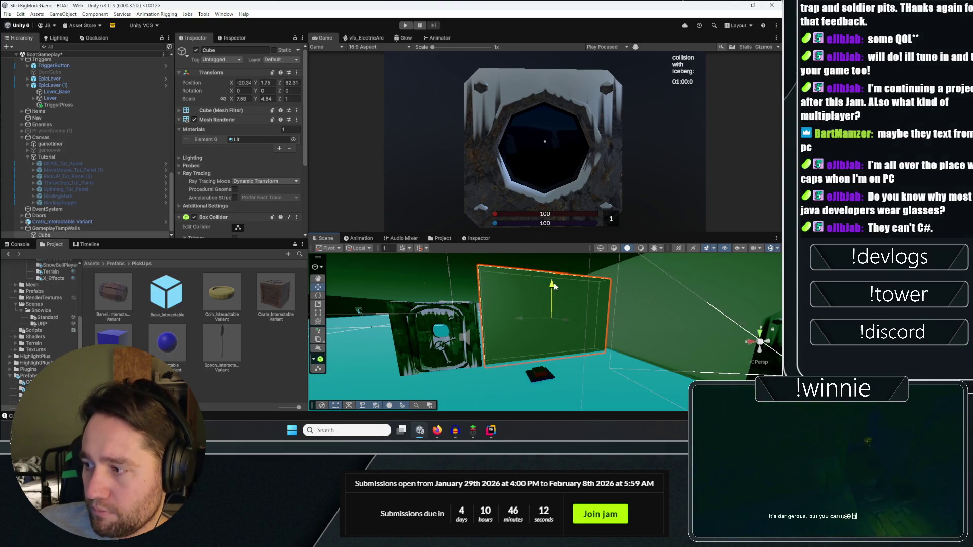
{"action": "key", "text": "f"}
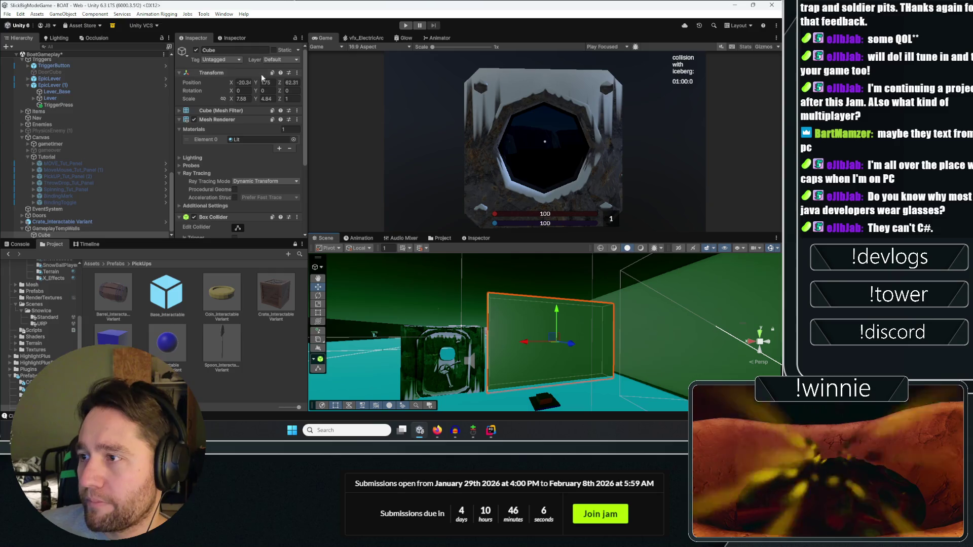
Give the cube a height of 7, X scale 9 and depth 0.5, then nudge it along X.
{"action": "type", "text": "7"}
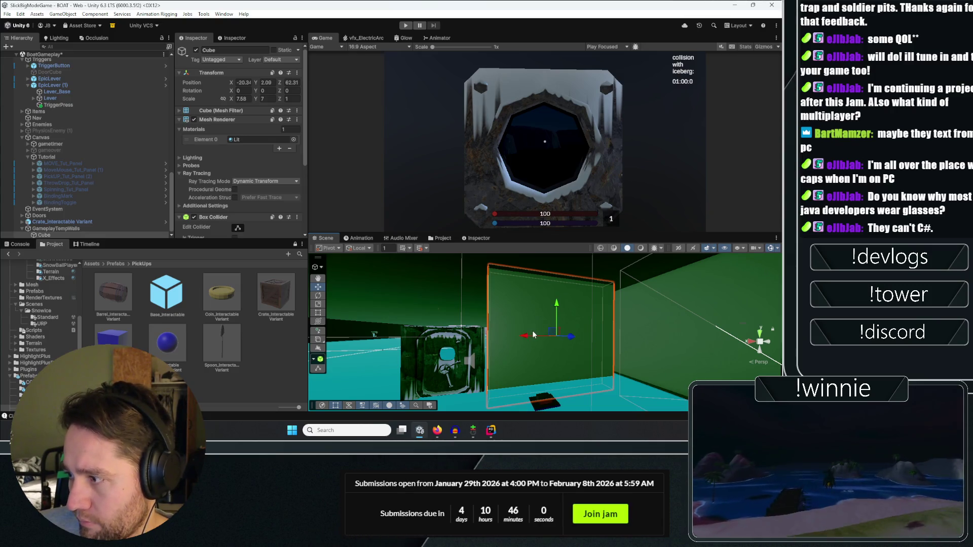
{"action": "mouse_move", "coordinate": [533, 335]}
{"action": "left_mouse_down"}
{"action": "mouse_move", "coordinate": [481, 342]}
{"action": "mouse_move", "coordinate": [507, 333]}
{"action": "left_mouse_up"}
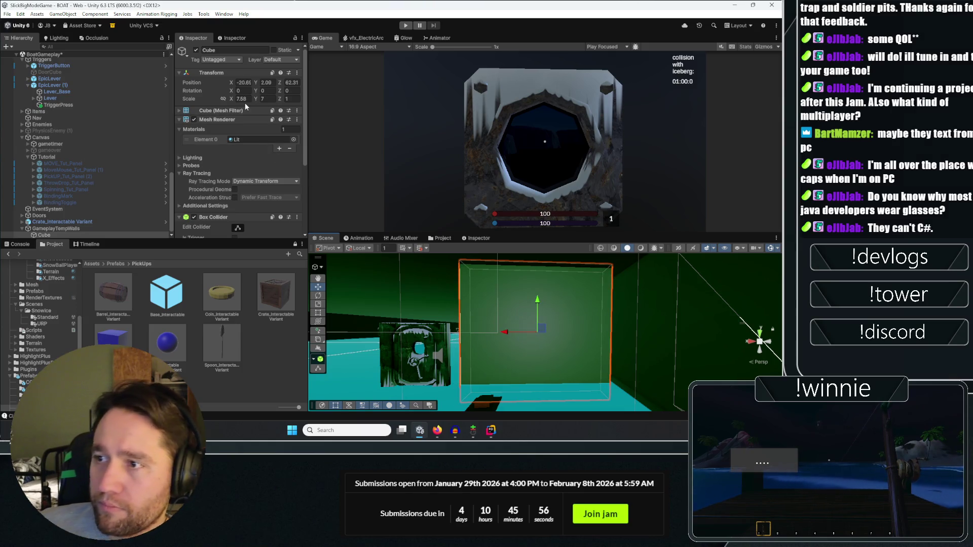
{"action": "type", "text": "9"}
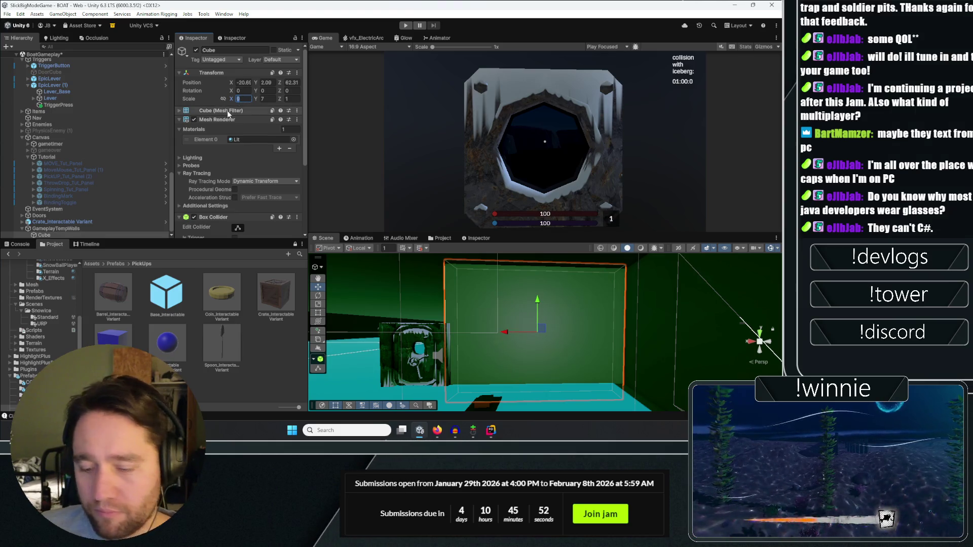
{"action": "key", "text": "Return"}
{"action": "mouse_move", "coordinate": [548, 332]}
{"action": "left_mouse_down"}
{"action": "mouse_move", "coordinate": [556, 332]}
{"action": "mouse_move", "coordinate": [501, 336]}
{"action": "left_mouse_up"}
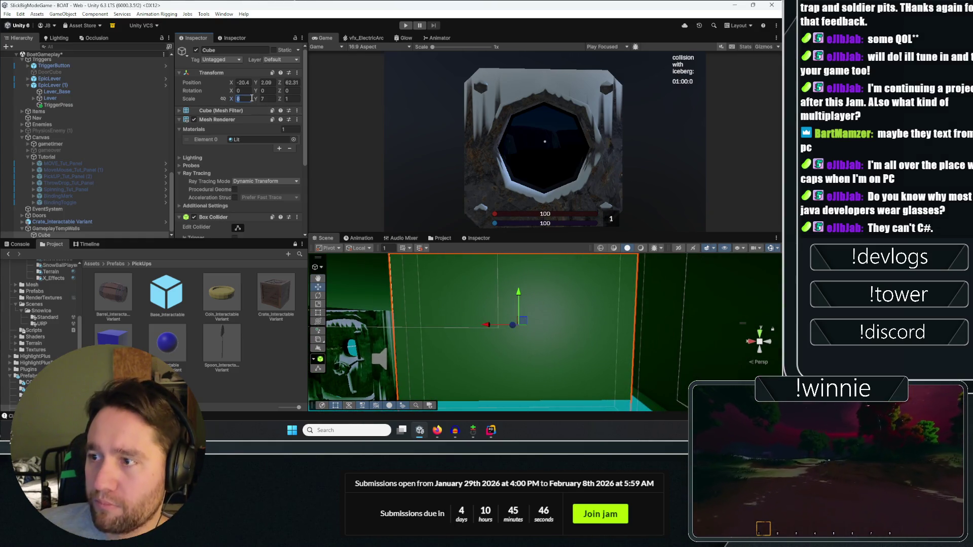
{"action": "type", "text": ".5"}
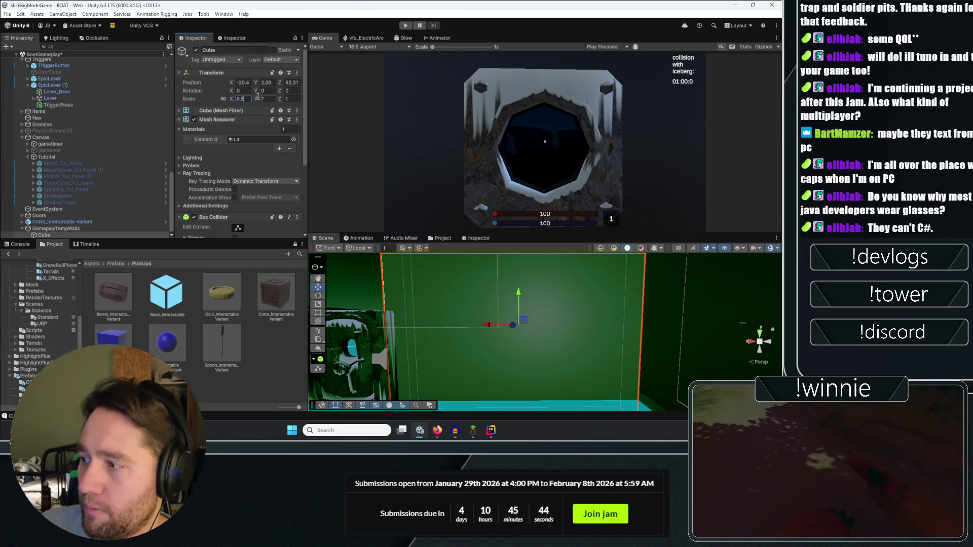
{"action": "left_click_drag", "start_coordinate": [500, 342], "coordinate": [454, 330]}
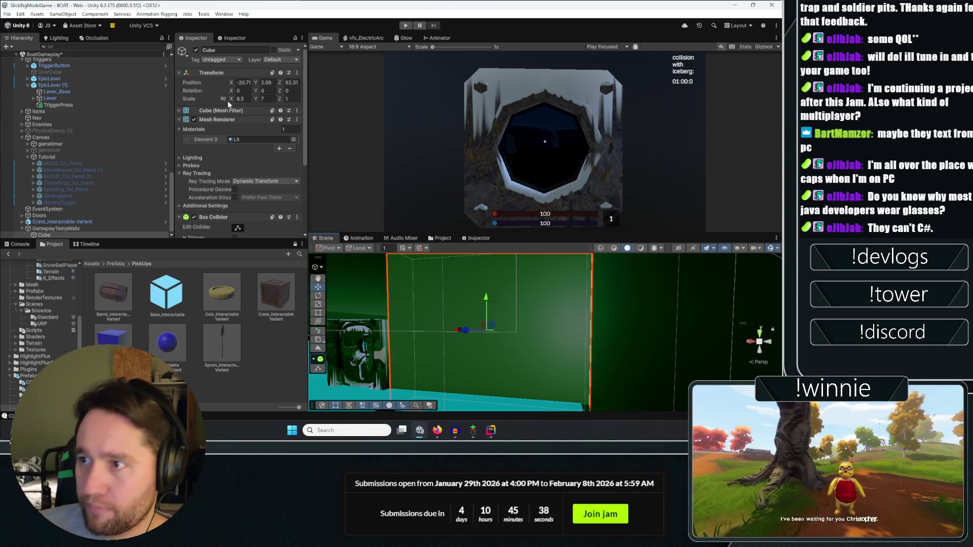
{"action": "type", "text": "9"}
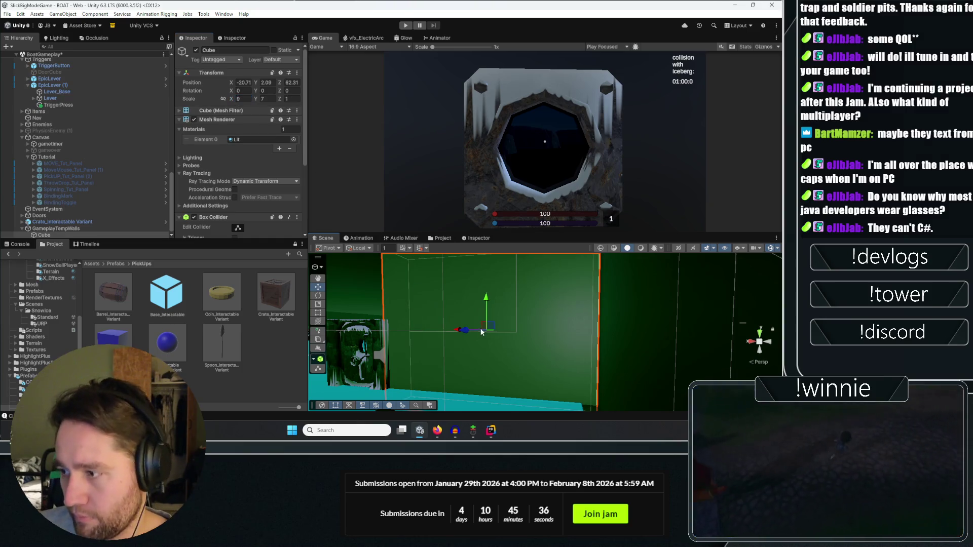
{"action": "left_click_drag", "start_coordinate": [481, 328], "coordinate": [525, 304]}
{"action": "mouse_move", "coordinate": [493, 373]}
{"action": "left_mouse_down"}
{"action": "mouse_move", "coordinate": [524, 14]}
{"action": "mouse_move", "coordinate": [612, 300]}
{"action": "mouse_move", "coordinate": [580, 299]}
{"action": "left_mouse_up"}
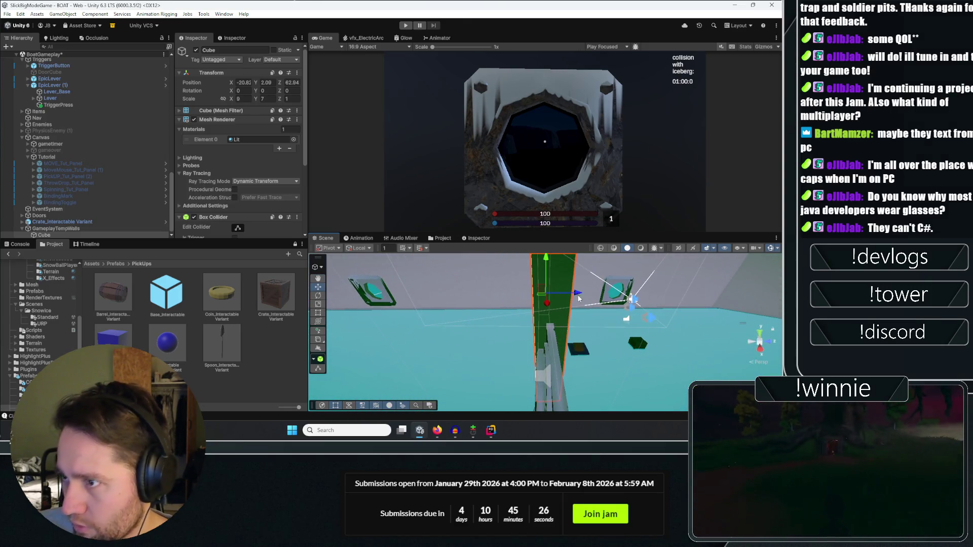
Set the wall depth to 0.5 and duplicate it as Cube (1).
{"action": "double_click", "coordinate": [291, 99]}
{"action": "type", "text": ".5"}
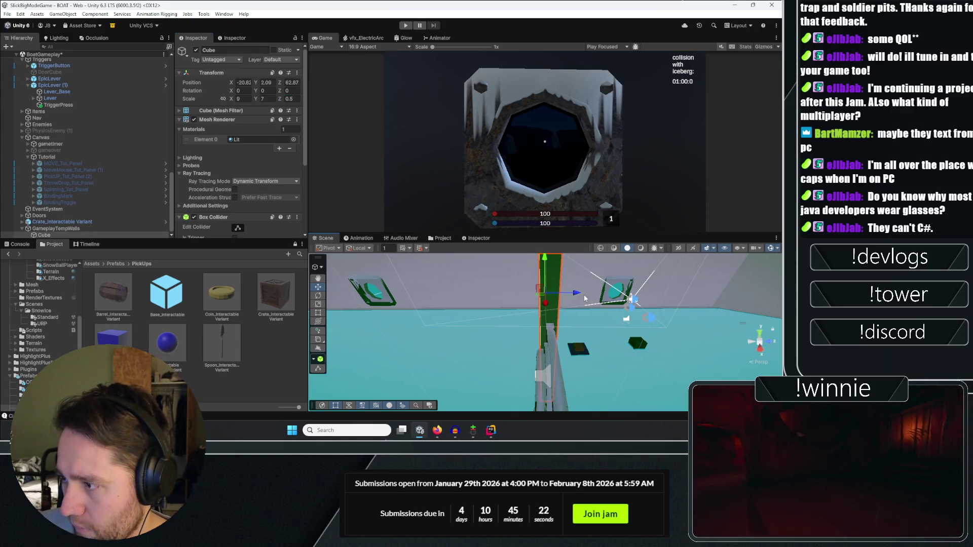
{"action": "mouse_move", "coordinate": [584, 299]}
{"action": "left_mouse_down"}
{"action": "mouse_move", "coordinate": [476, 299]}
{"action": "mouse_move", "coordinate": [578, 303]}
{"action": "mouse_move", "coordinate": [264, 365]}
{"action": "left_mouse_up"}
{"action": "key", "text": "ctrl+d"}
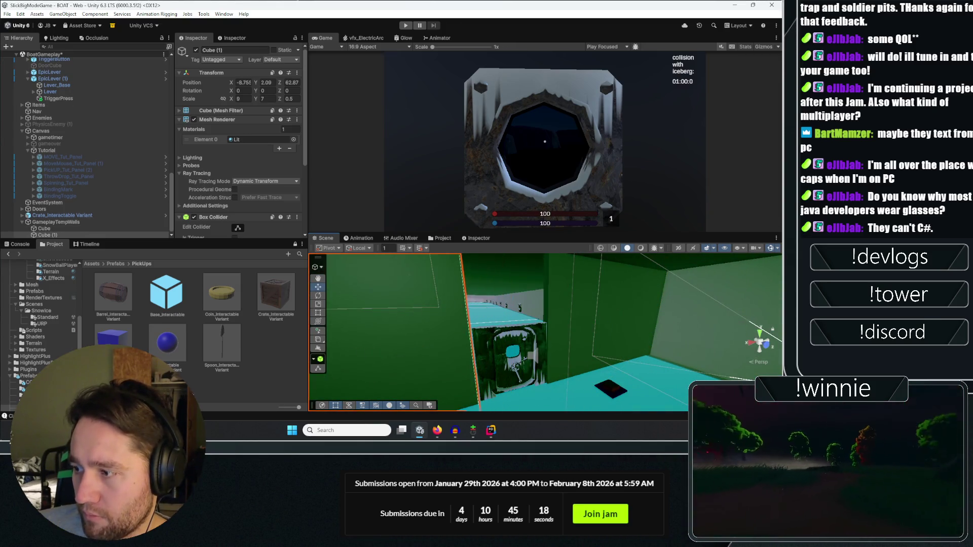
Turn the duplicated wall Cube (1) -90 on Y and move it to about -13.25, 2.09, 67.41.
{"action": "mouse_move", "coordinate": [193, 394]}
{"action": "left_mouse_down"}
{"action": "mouse_move", "coordinate": [183, 381]}
{"action": "mouse_move", "coordinate": [203, 374]}
{"action": "left_mouse_up"}
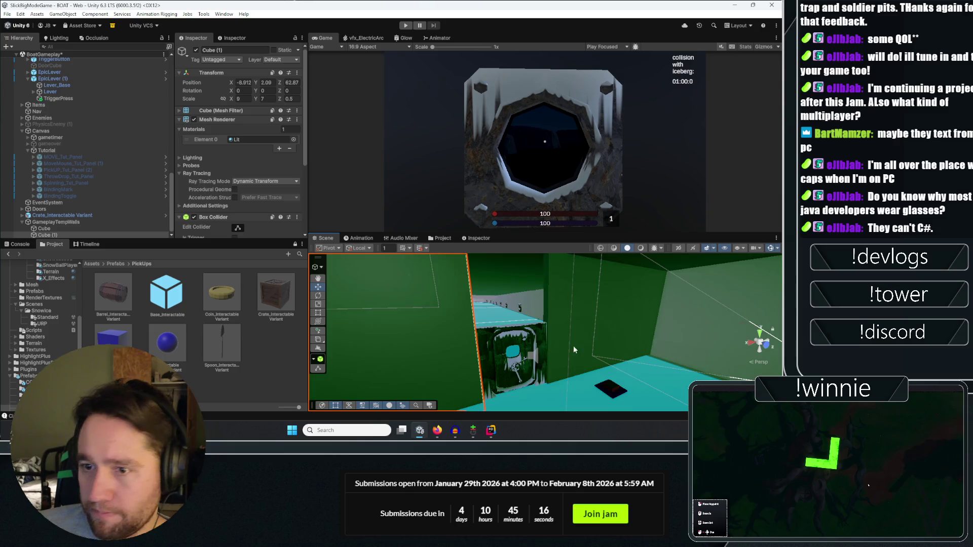
{"action": "mouse_move", "coordinate": [573, 346]}
{"action": "left_mouse_down"}
{"action": "mouse_move", "coordinate": [569, 357]}
{"action": "mouse_move", "coordinate": [552, 341]}
{"action": "left_mouse_up"}
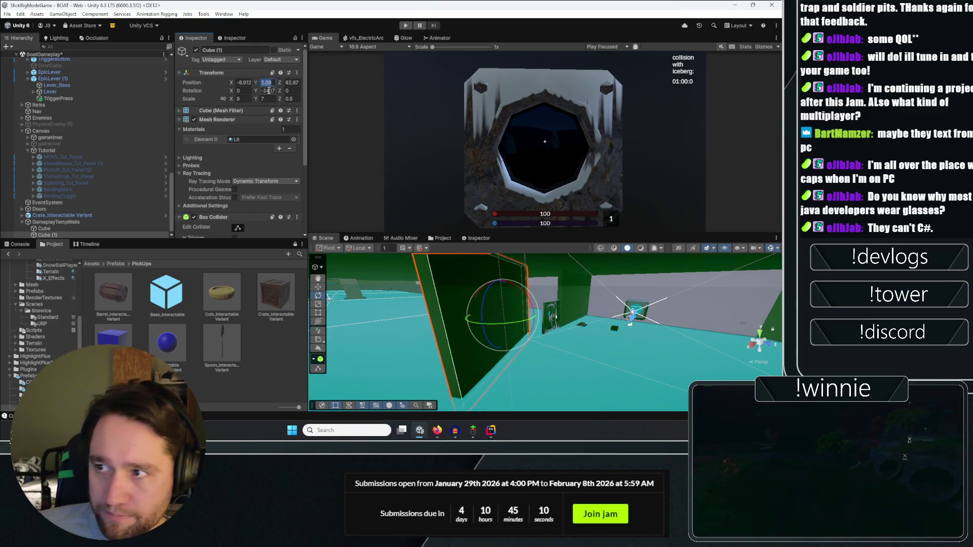
{"action": "type", "text": "-90"}
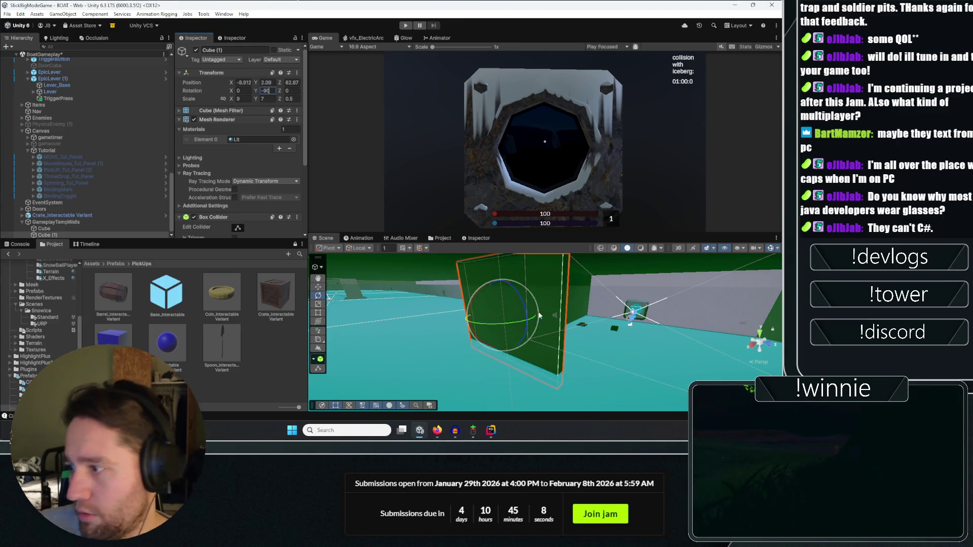
{"action": "mouse_move", "coordinate": [538, 316]}
{"action": "left_mouse_down"}
{"action": "mouse_move", "coordinate": [479, 371]}
{"action": "mouse_move", "coordinate": [489, 303]}
{"action": "mouse_move", "coordinate": [465, 339]}
{"action": "left_mouse_up"}
{"action": "mouse_move", "coordinate": [532, 338]}
{"action": "left_mouse_down"}
{"action": "mouse_move", "coordinate": [428, 341]}
{"action": "mouse_move", "coordinate": [688, 302]}
{"action": "mouse_move", "coordinate": [588, 361]}
{"action": "left_mouse_up"}
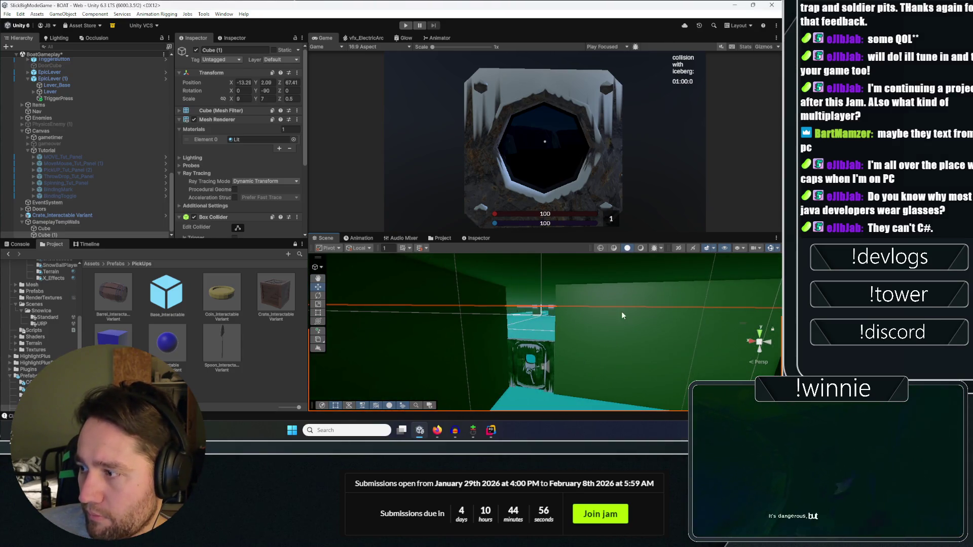
{"action": "left_click", "coordinate": [611, 295]}
Duplicate the wall as Cube (2), set its Scale X to 5, and raise it above the door.
{"action": "key", "text": "ctrl+d"}
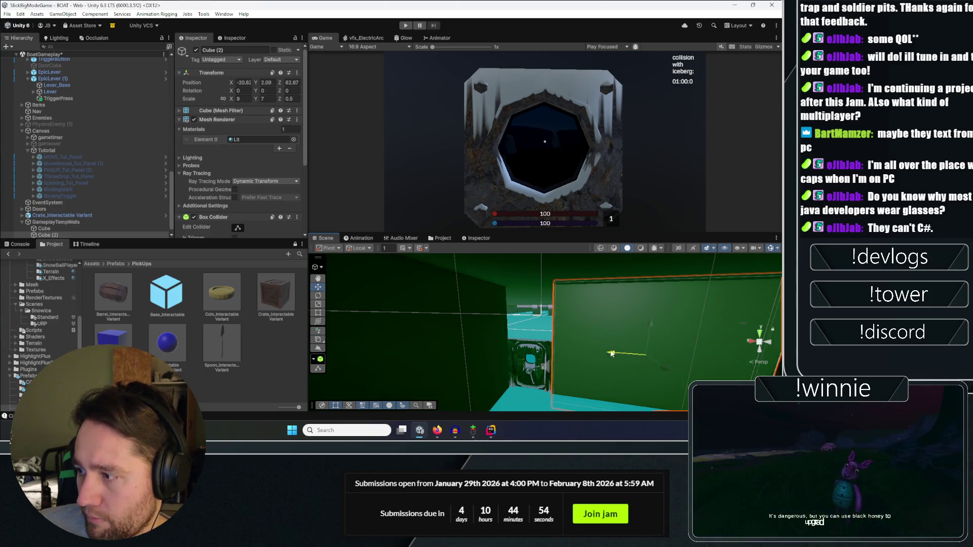
{"action": "left_click_drag", "start_coordinate": [611, 353], "coordinate": [557, 344]}
{"action": "mouse_move", "coordinate": [497, 375]}
{"action": "left_mouse_down"}
{"action": "mouse_move", "coordinate": [512, 389]}
{"action": "mouse_move", "coordinate": [541, 249]}
{"action": "mouse_move", "coordinate": [562, 273]}
{"action": "left_mouse_up"}
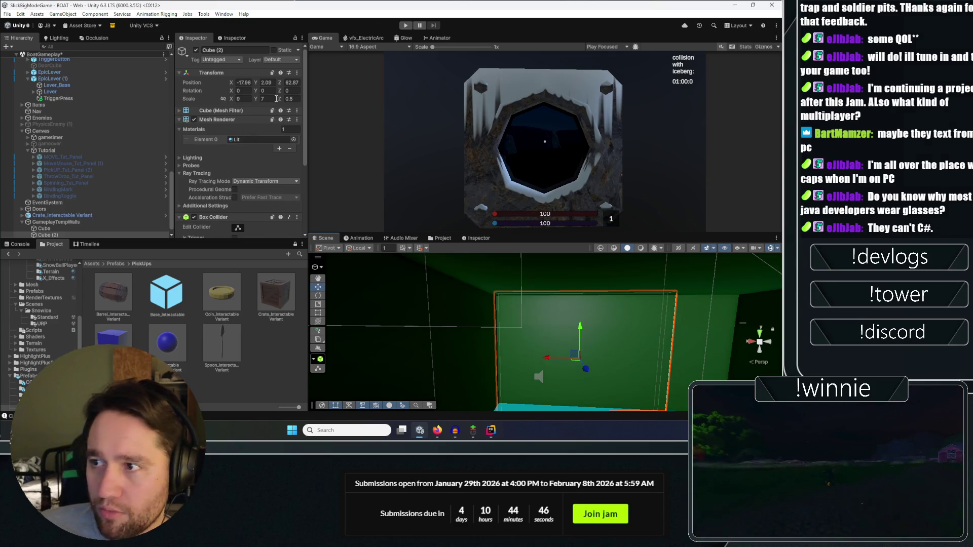
{"action": "type", "text": "5"}
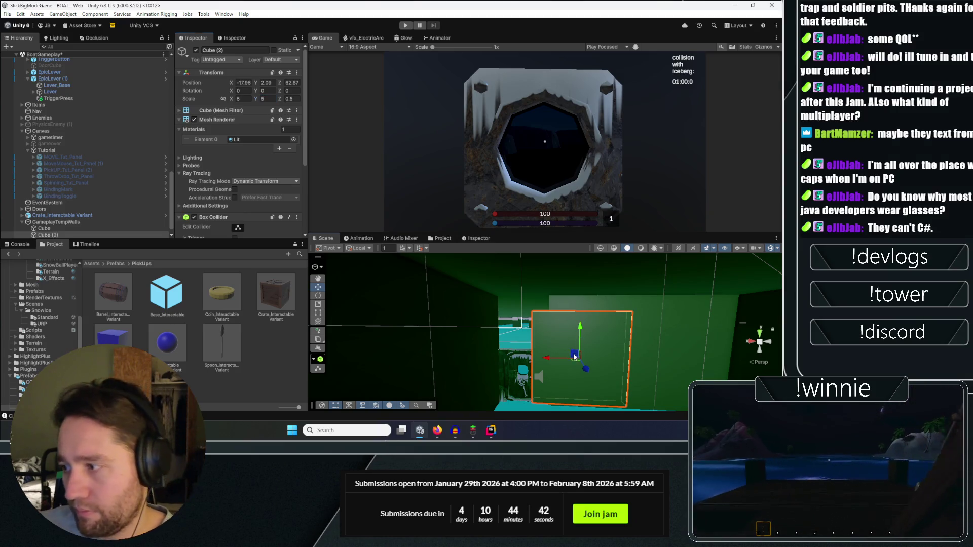
{"action": "left_click_drag", "start_coordinate": [574, 356], "coordinate": [541, 338]}
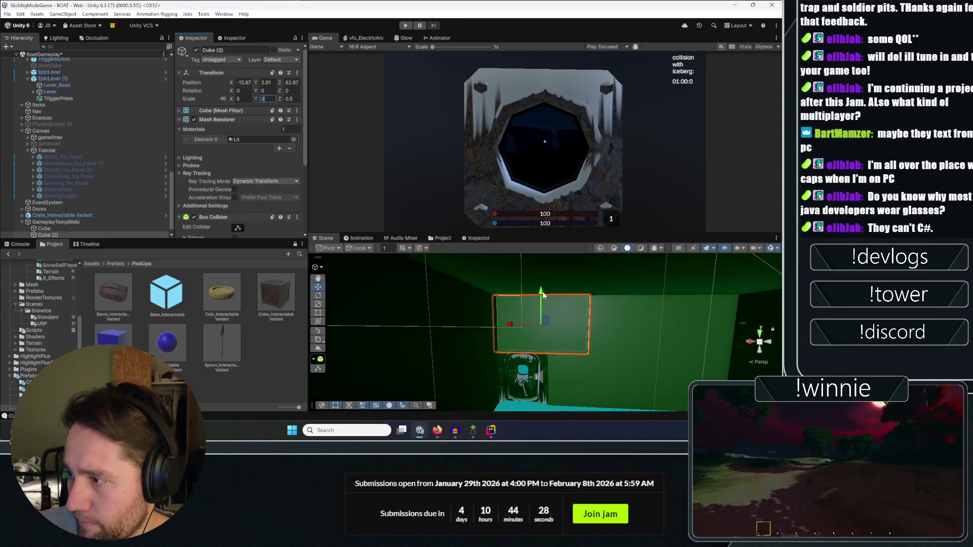
{"action": "mouse_move", "coordinate": [546, 294]}
{"action": "left_mouse_down"}
{"action": "mouse_move", "coordinate": [558, 363]}
{"action": "mouse_move", "coordinate": [661, 377]}
{"action": "mouse_move", "coordinate": [582, 327]}
{"action": "left_mouse_up"}
Select the Cube (3) wall, pull it toward the camera and frame it.
{"action": "left_click", "coordinate": [581, 326]}
{"action": "left_click", "coordinate": [580, 326]}
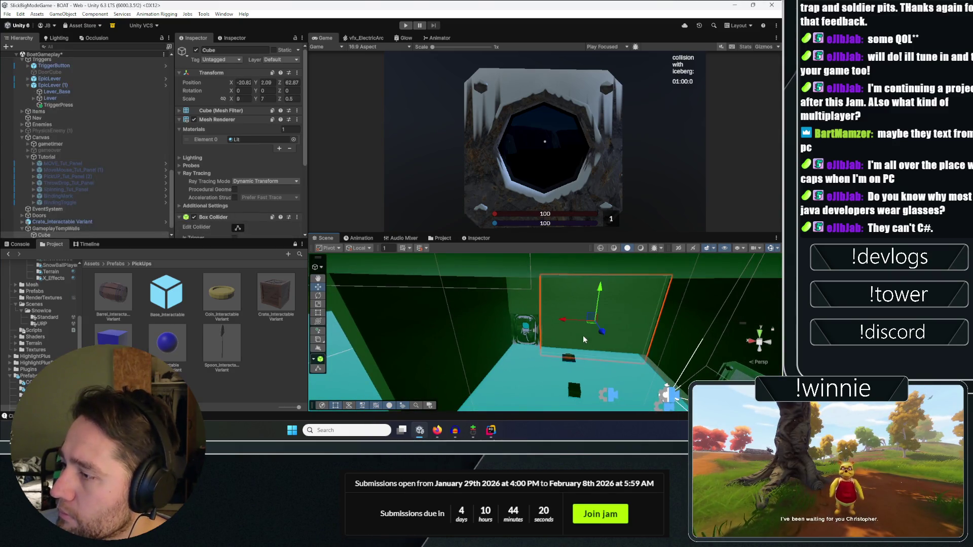
{"action": "left_click_drag", "start_coordinate": [631, 377], "coordinate": [620, 409]}
{"action": "key", "text": "f"}
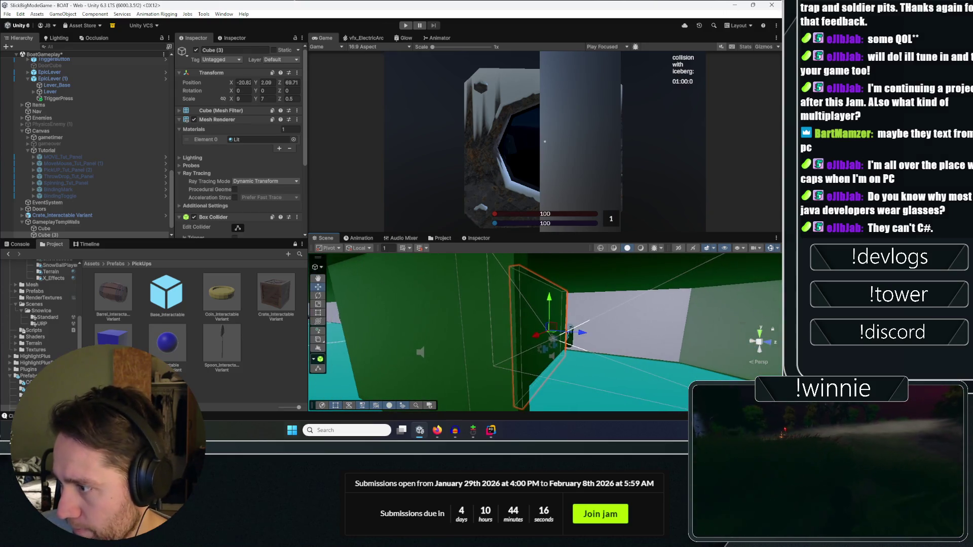
Slide Cube (3) further along Z to about 78.45 and reselect it.
{"action": "left_click_drag", "start_coordinate": [582, 337], "coordinate": [775, 354]}
{"action": "key", "text": "f"}
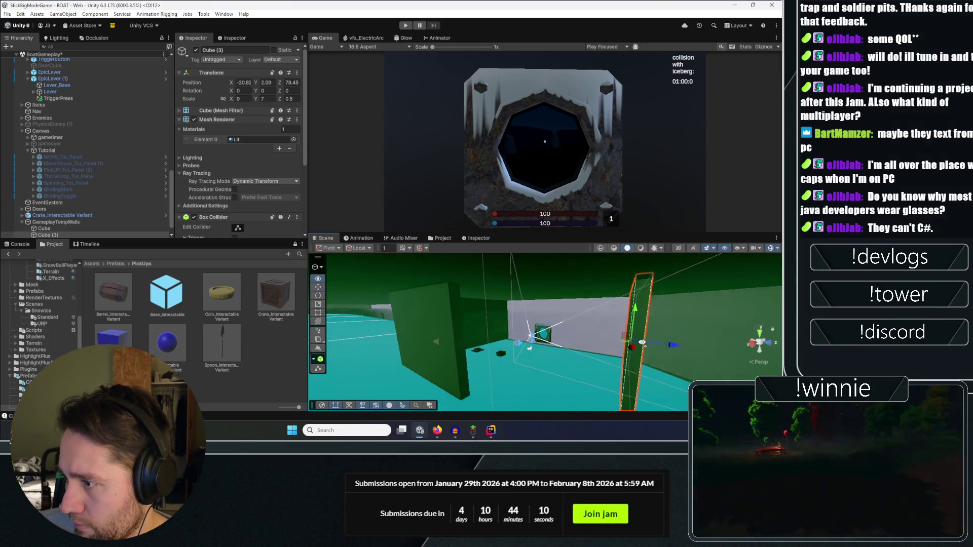
{"action": "mouse_move", "coordinate": [661, 344]}
{"action": "left_mouse_down"}
{"action": "mouse_move", "coordinate": [548, 340]}
{"action": "mouse_move", "coordinate": [758, 336]}
{"action": "mouse_move", "coordinate": [566, 330]}
{"action": "left_mouse_up"}
{"action": "left_click", "coordinate": [549, 341]}
{"action": "left_click", "coordinate": [566, 331]}
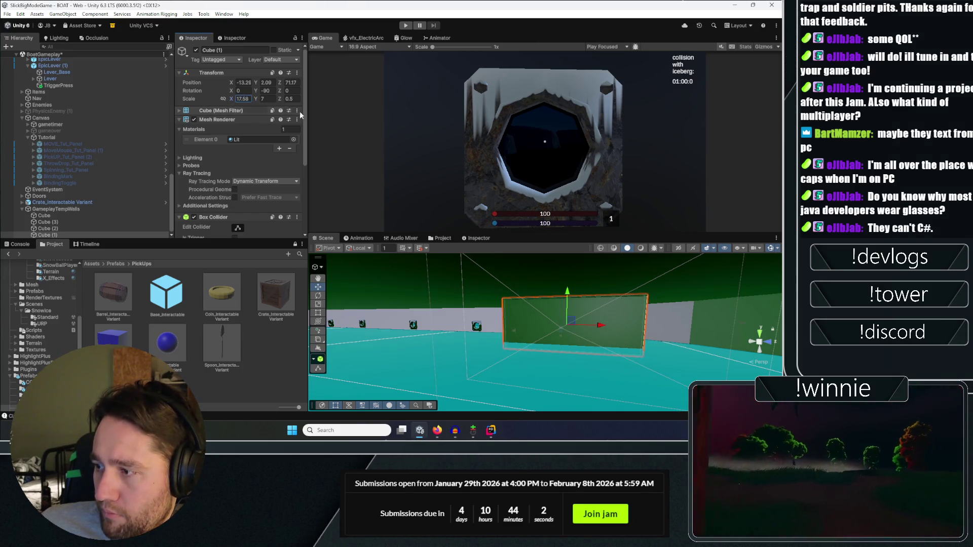
{"action": "mouse_move", "coordinate": [552, 309]}
{"action": "left_mouse_down"}
{"action": "mouse_move", "coordinate": [507, 299]}
{"action": "mouse_move", "coordinate": [583, 314]}
{"action": "mouse_move", "coordinate": [621, 305]}
{"action": "mouse_move", "coordinate": [721, 314]}
{"action": "mouse_move", "coordinate": [583, 315]}
{"action": "left_mouse_up"}
{"action": "left_click", "coordinate": [550, 315]}
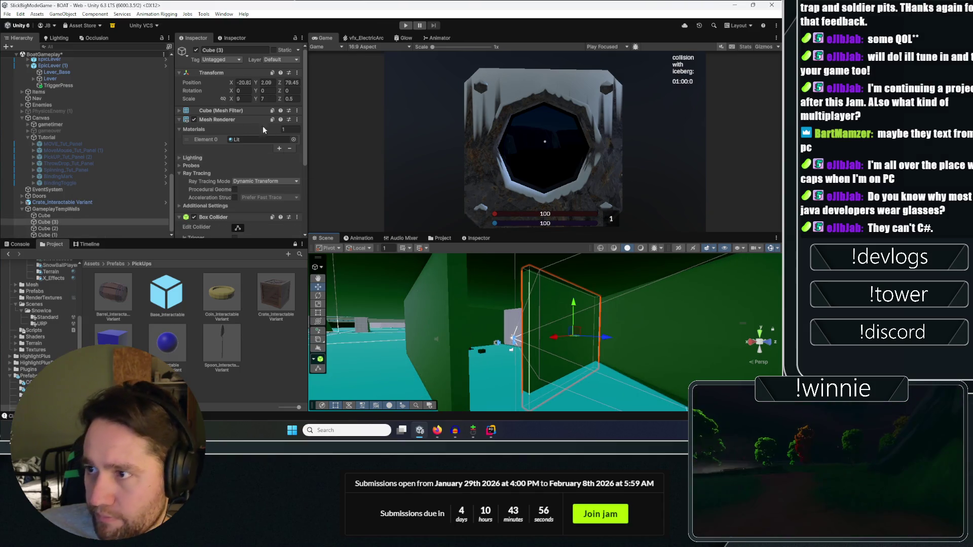
Set Cube (3) Scale X to 12, shift it to about -19.3 on X, and maximize the Game view.
{"action": "left_click_drag", "start_coordinate": [247, 99], "coordinate": [259, 97]}
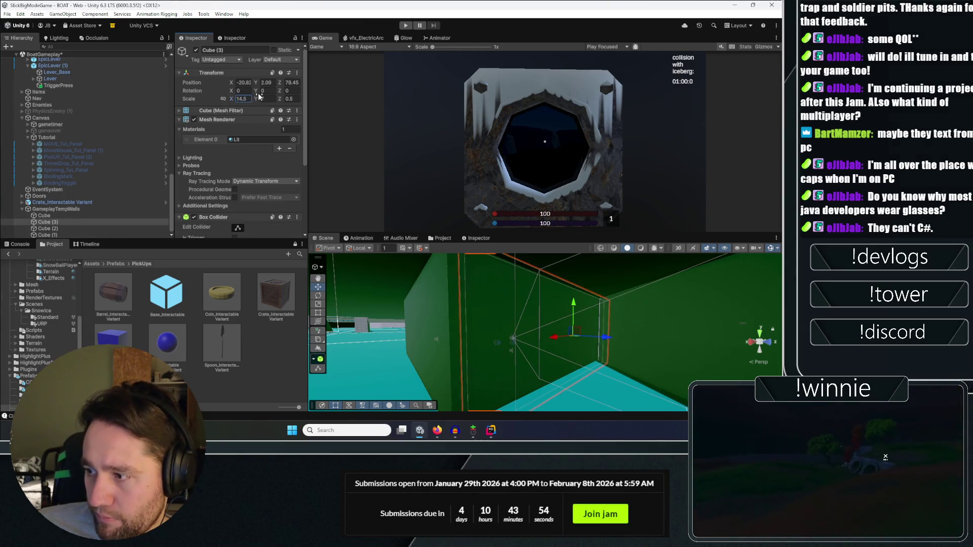
{"action": "key", "text": "f"}
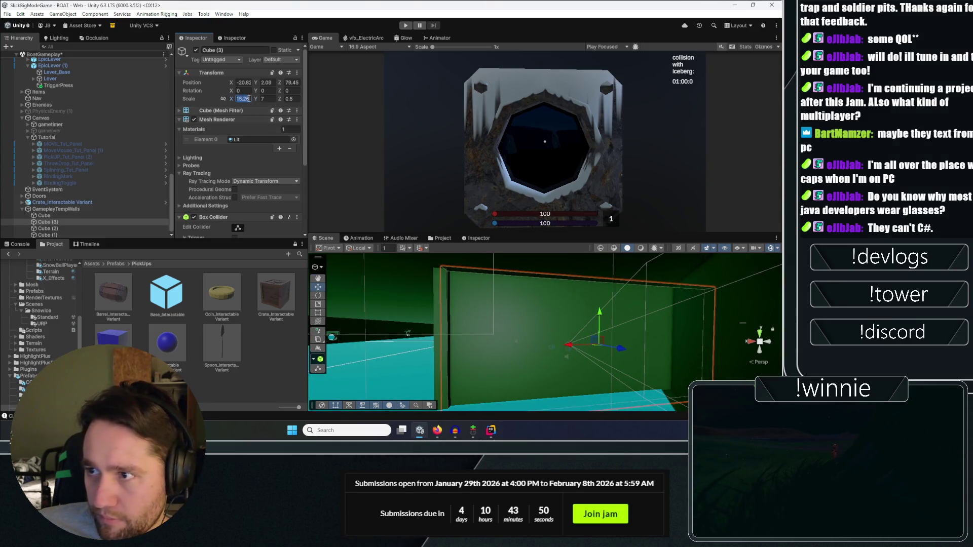
{"action": "type", "text": "12"}
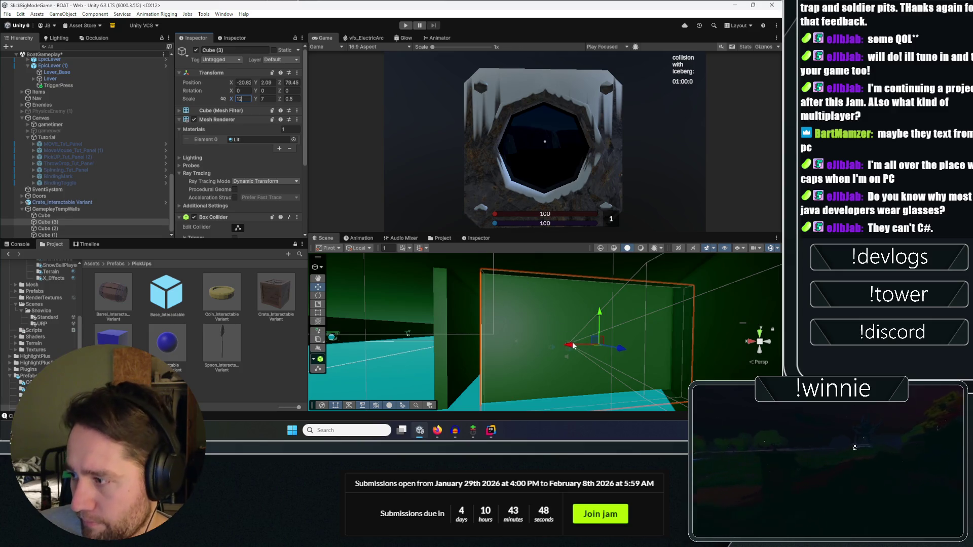
{"action": "left_click_drag", "start_coordinate": [572, 346], "coordinate": [474, 350]}
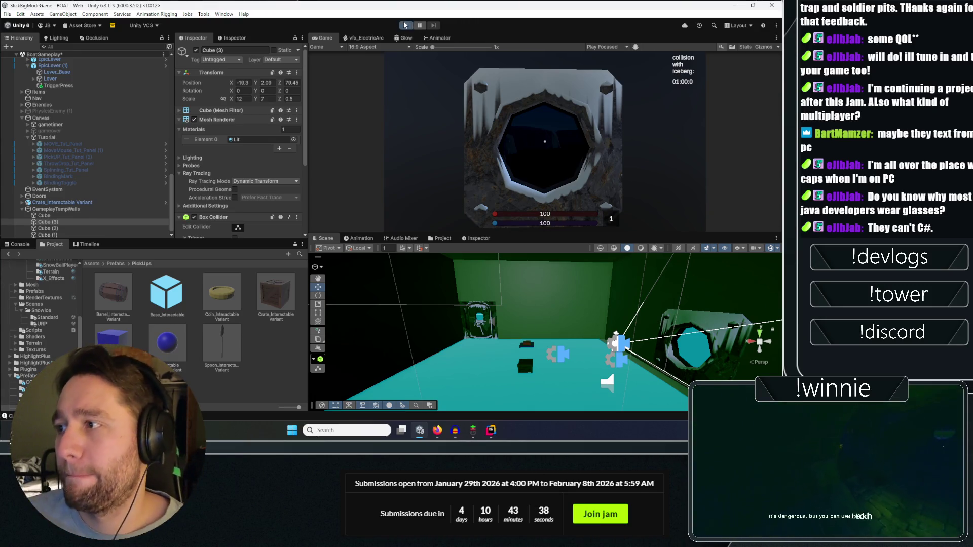
{"action": "double_click", "coordinate": [328, 37]}
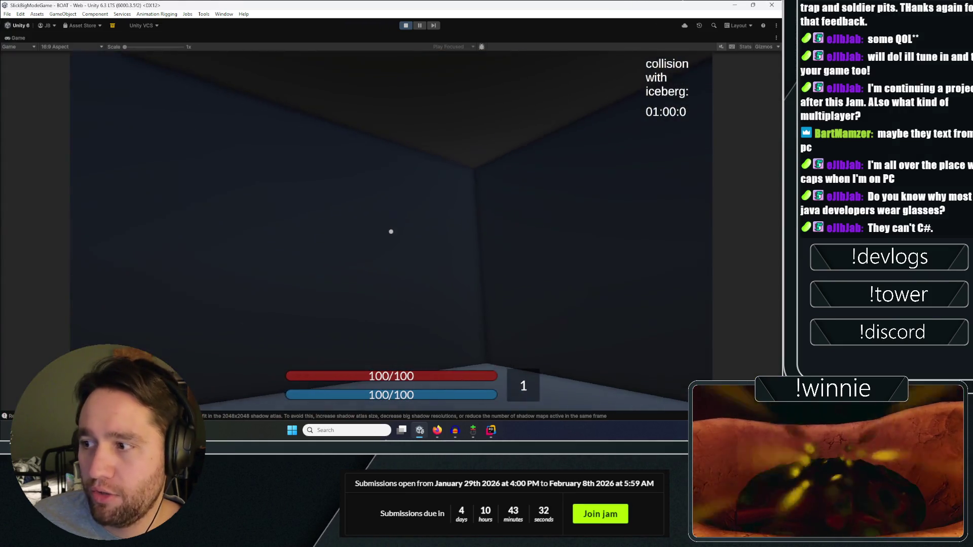
Walk to the crate, then throw, grab and drop it several times.
{"action": "key", "text": "w"}
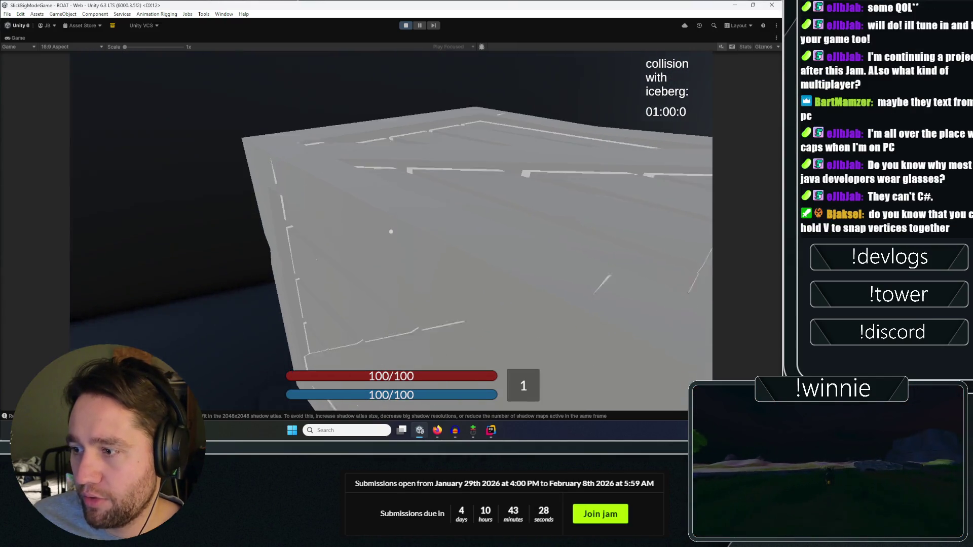
{"action": "left_click", "coordinate": [390, 231]}
{"action": "left_click", "coordinate": [391, 232]}
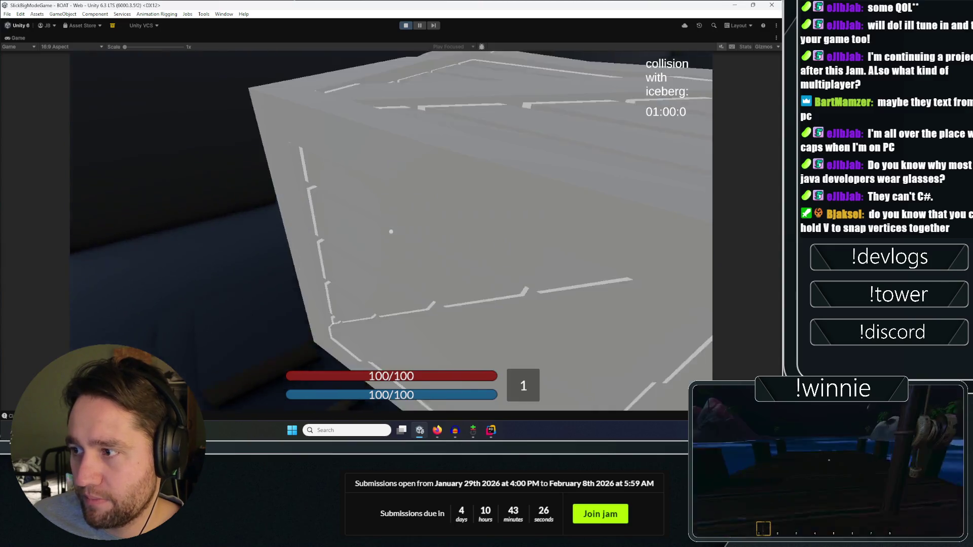
{"action": "left_click", "coordinate": [391, 232]}
{"action": "left_click", "coordinate": [391, 232]}
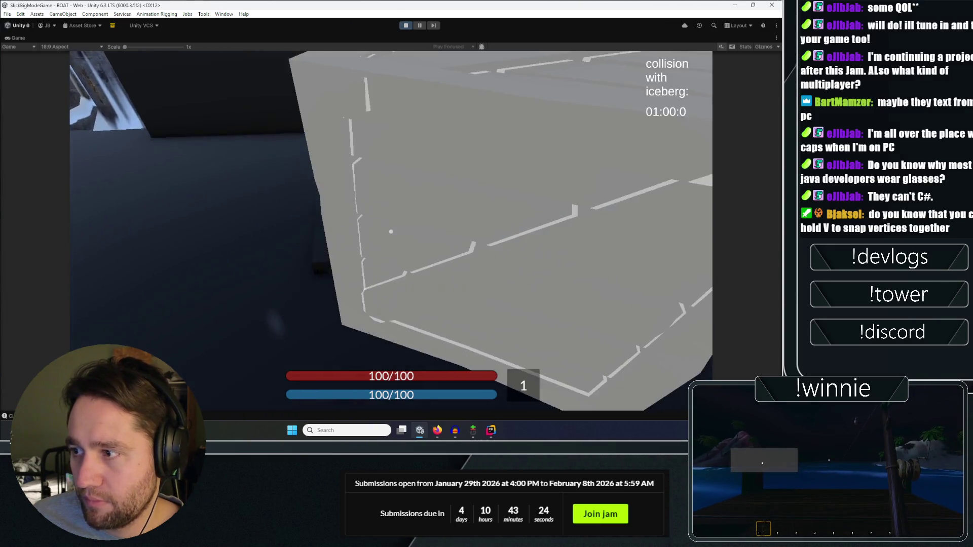
{"action": "left_click", "coordinate": [391, 232]}
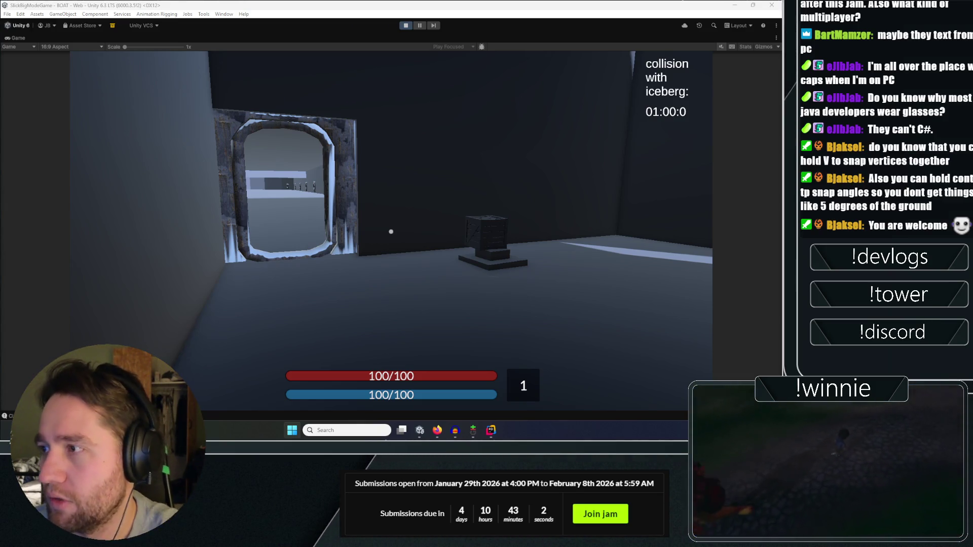
Walk through the doorway and snowy archway into the iced next area.
{"action": "key", "text": "w"}
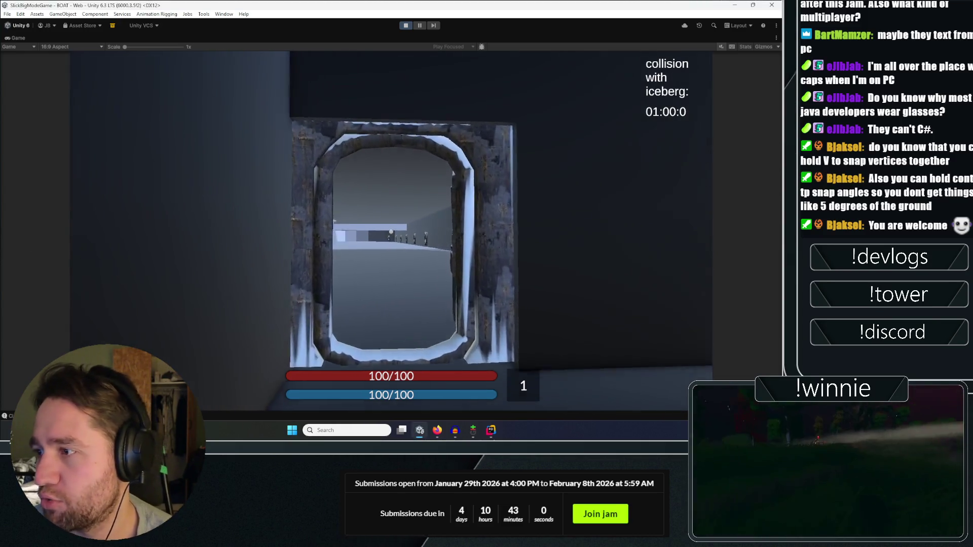
{"action": "key", "text": "s"}
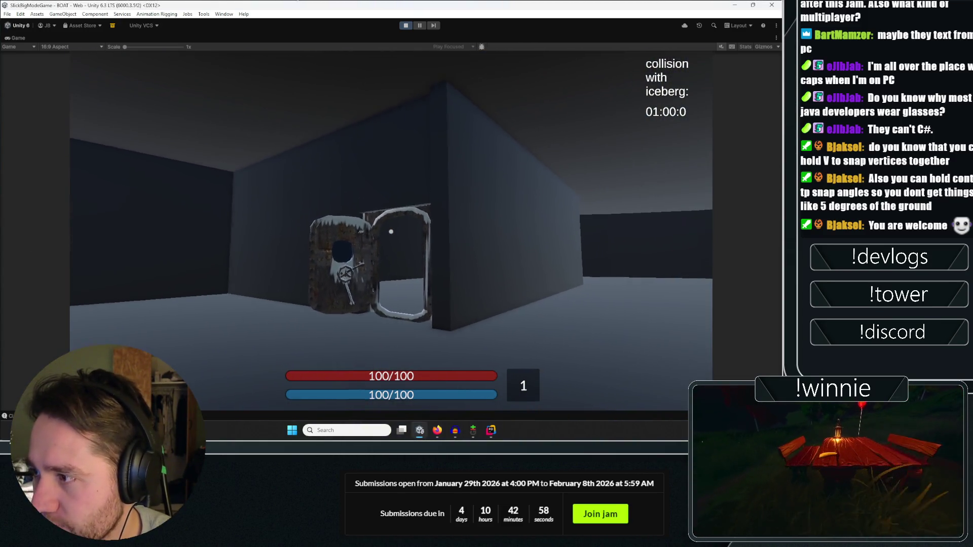
{"action": "key", "text": "w"}
{"action": "key", "text": "w"}
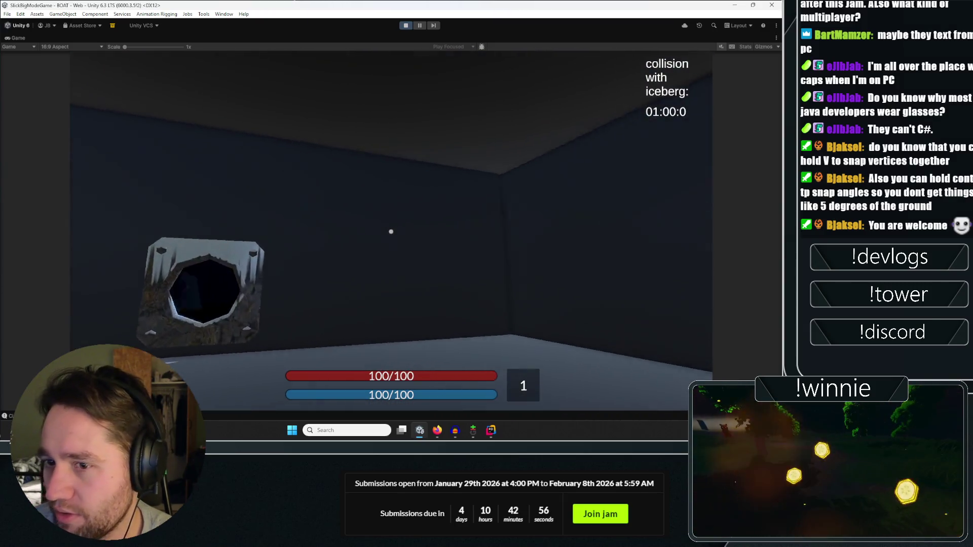
{"action": "key", "text": "w"}
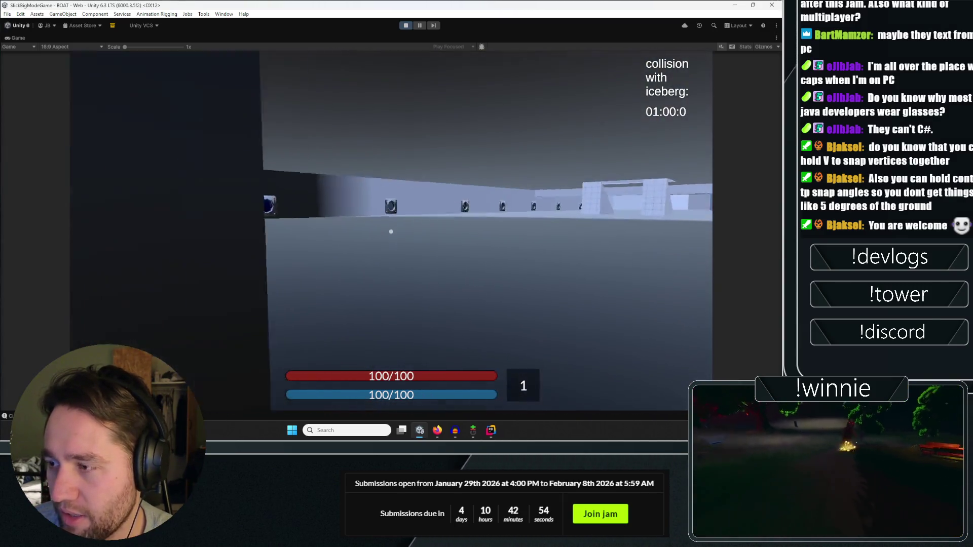
{"action": "key", "text": "w"}
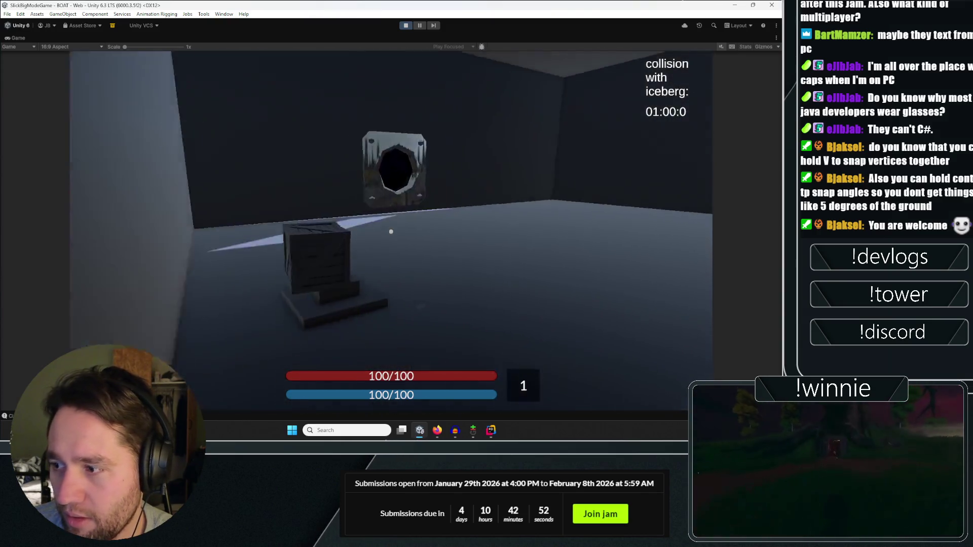
Move back and forth between the crate and the octagonal window in the room.
{"action": "key", "text": "s"}
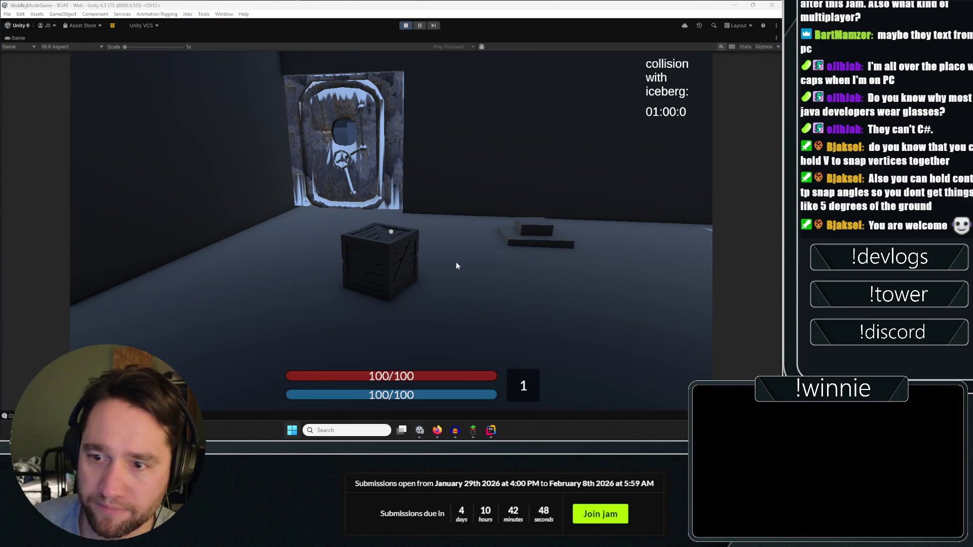
{"action": "key", "text": "w"}
{"action": "key", "text": "s"}
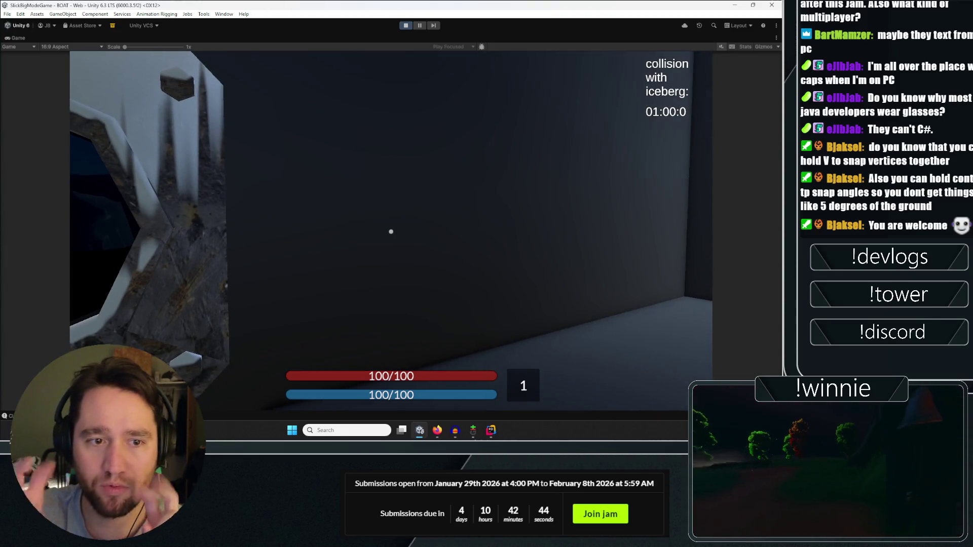
{"action": "key", "text": "w"}
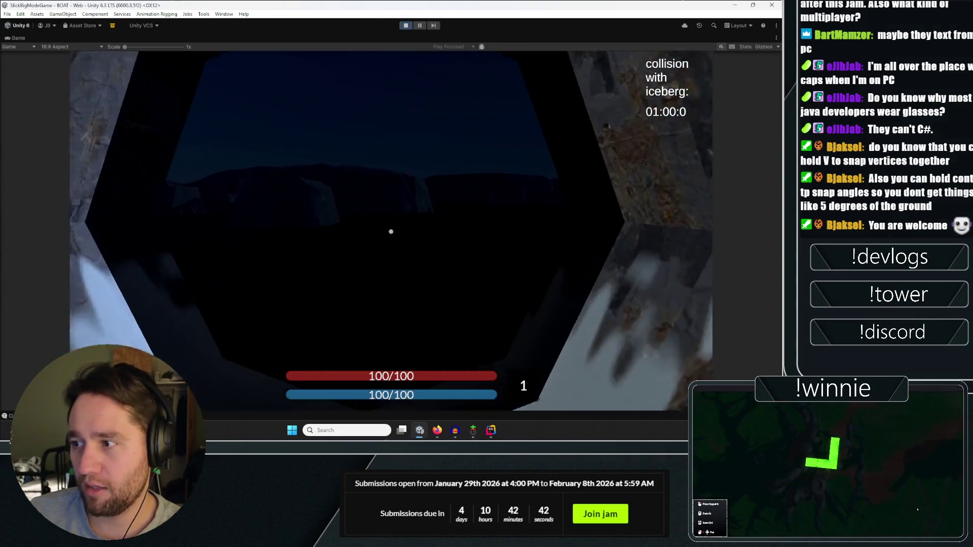
{"action": "key", "text": "s"}
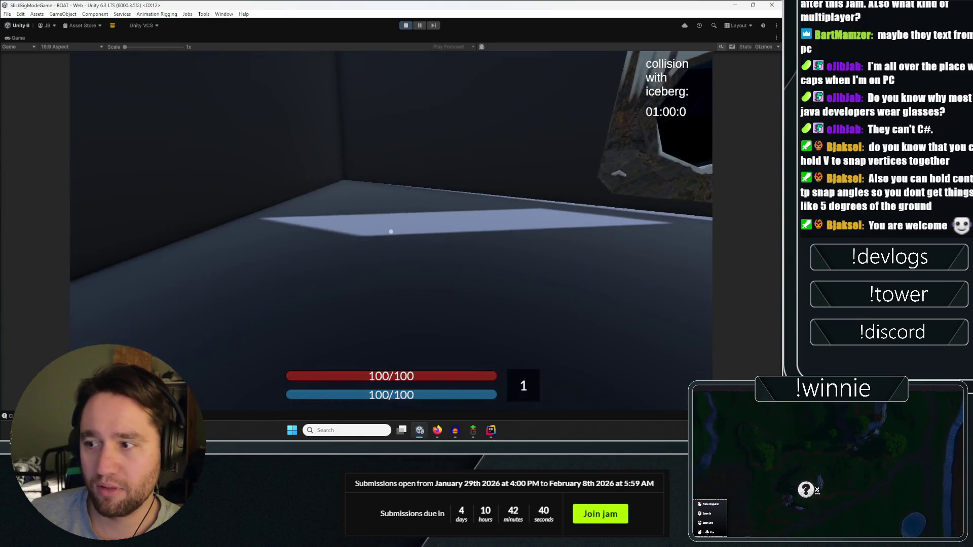
{"action": "key", "text": "s"}
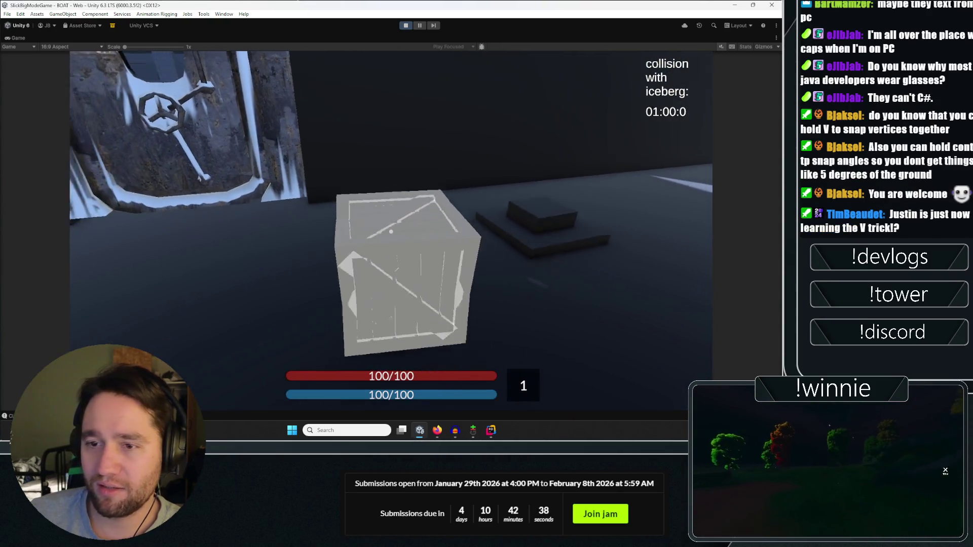
{"action": "key", "text": "w"}
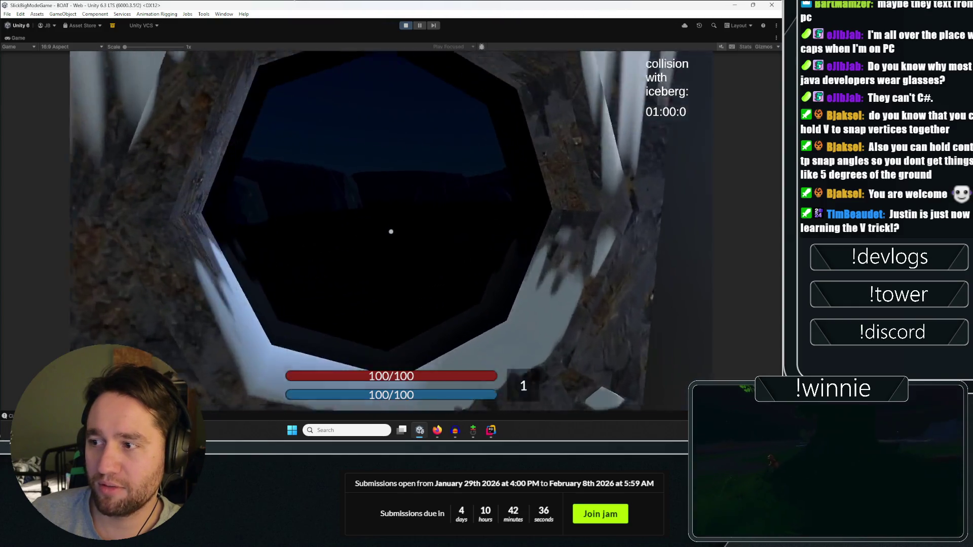
{"action": "key", "text": "s"}
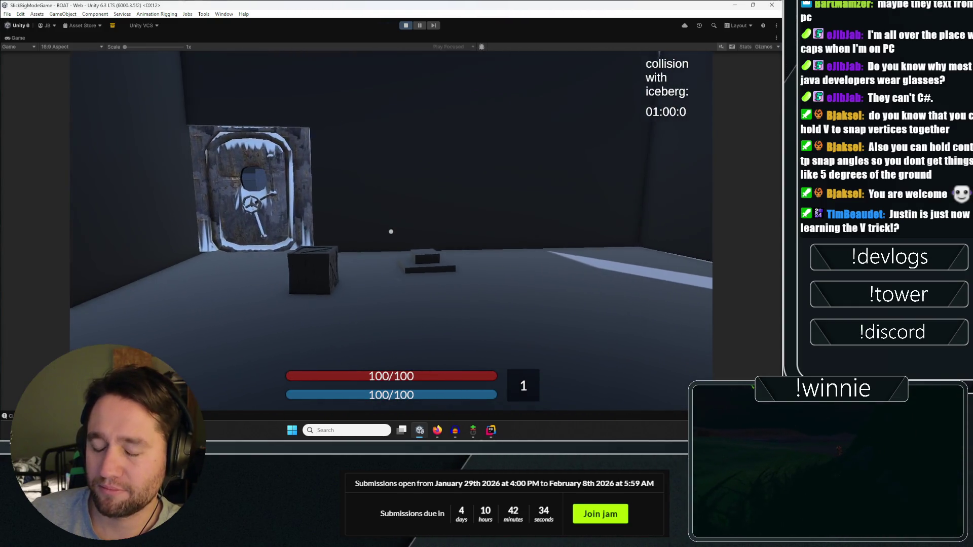
{"action": "key", "text": "w"}
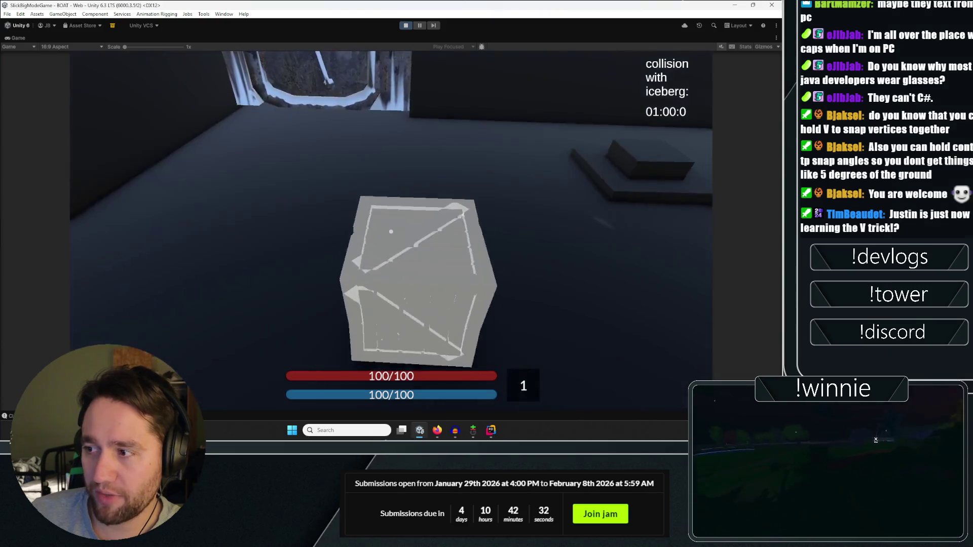
{"action": "key", "text": "s"}
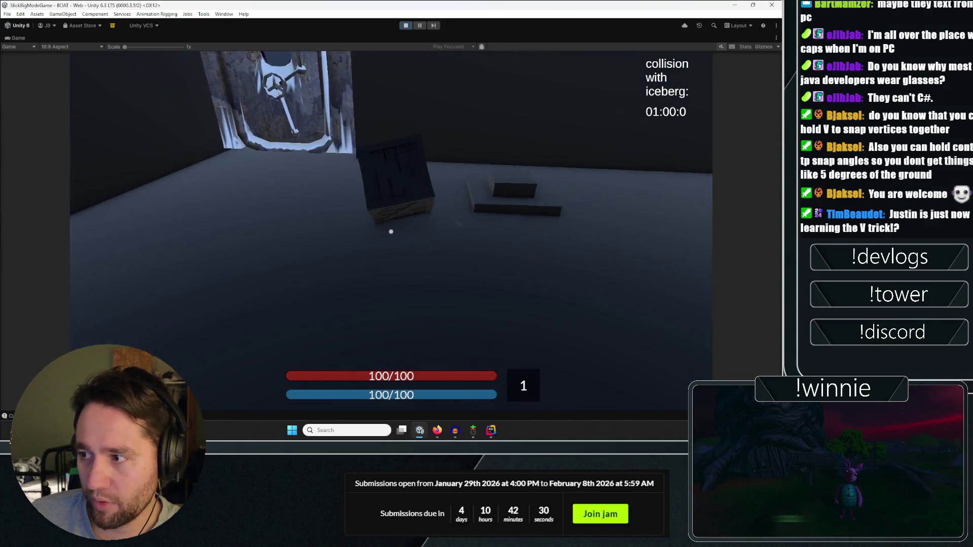
{"action": "key", "text": "w"}
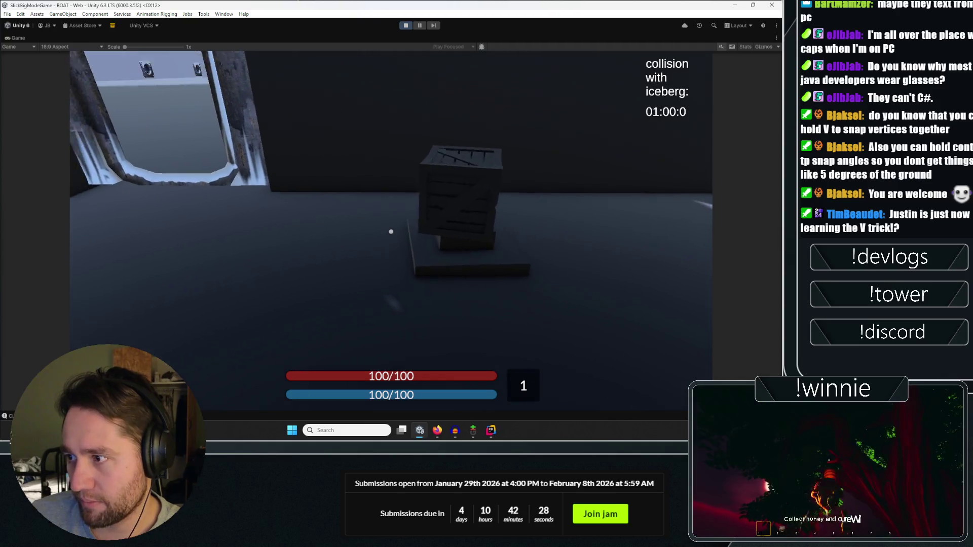
Explore the room around the rusty hatch, crate and porthole, reaching the snowy doorway.
{"action": "key", "text": "w"}
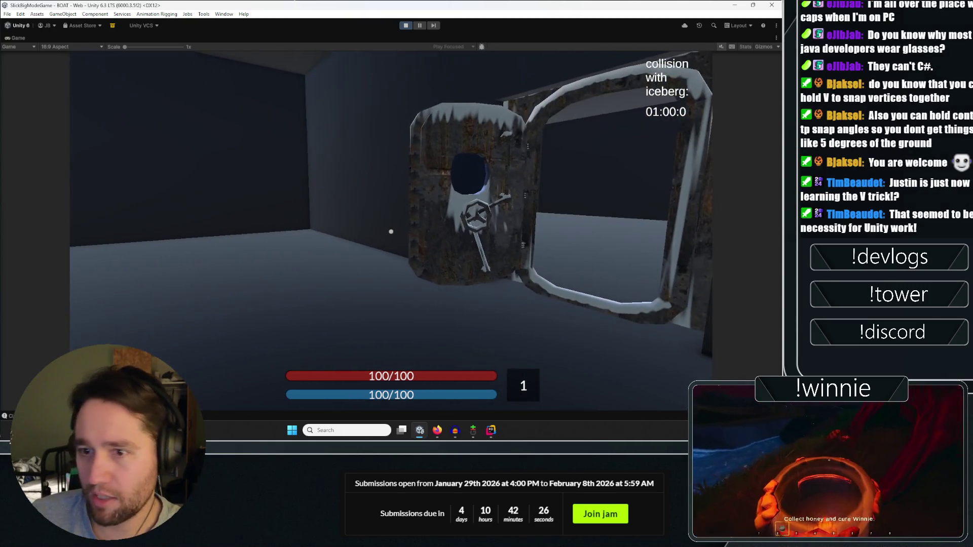
{"action": "key", "text": "w"}
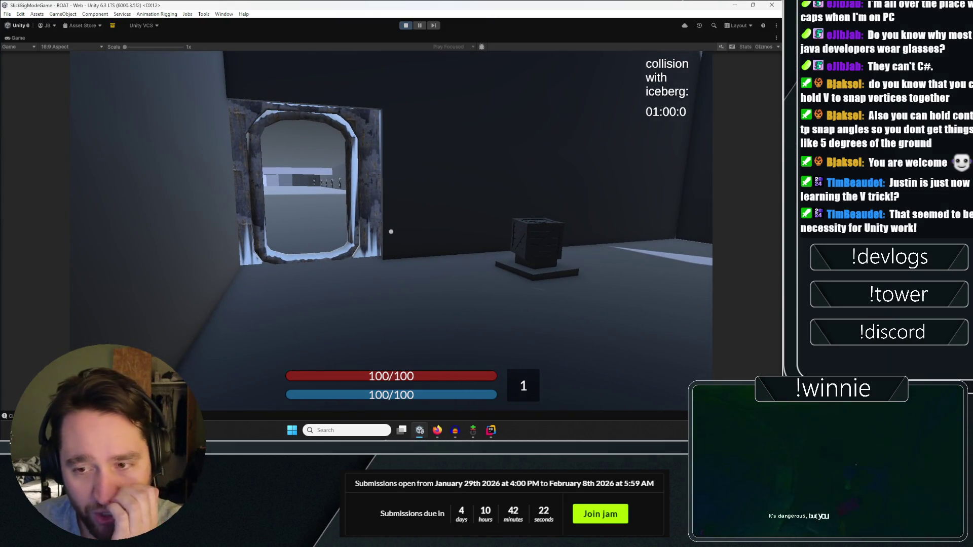
{"action": "key", "text": "w"}
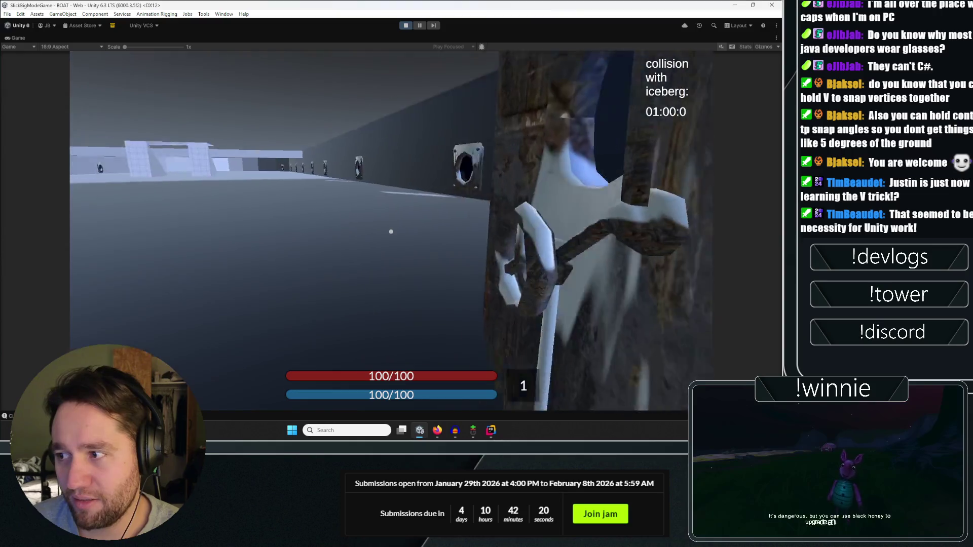
{"action": "key", "text": "w"}
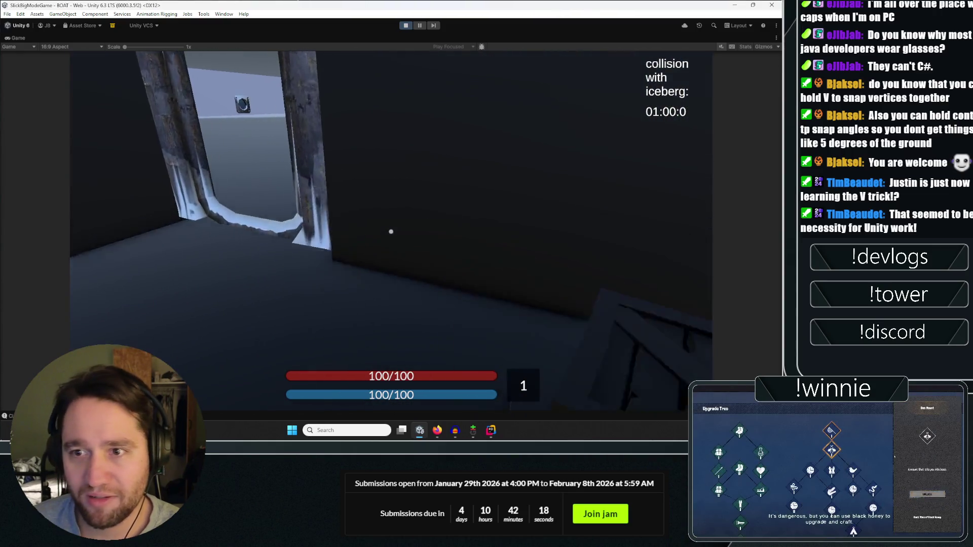
{"action": "key", "text": "w"}
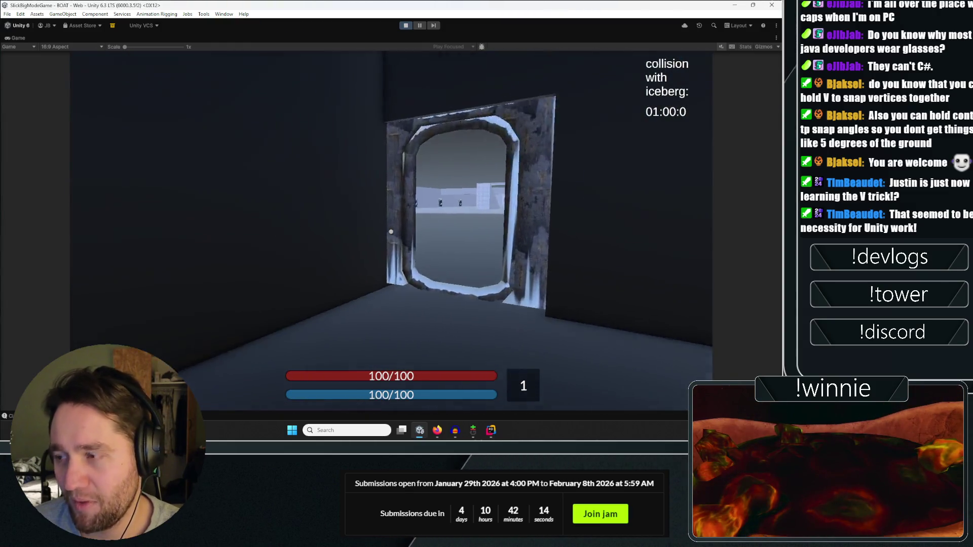
{"action": "key", "text": "w"}
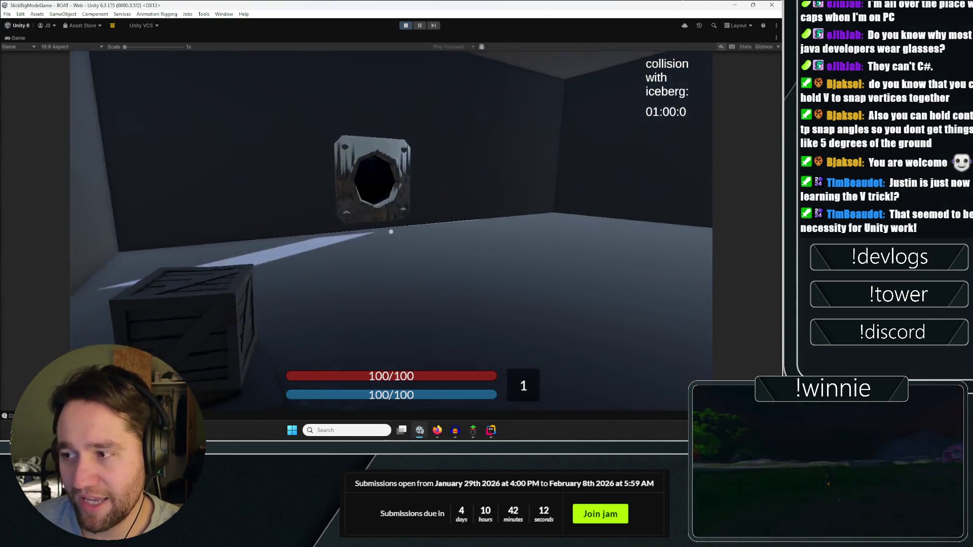
{"action": "key", "text": "w"}
{"action": "key", "text": "w"}
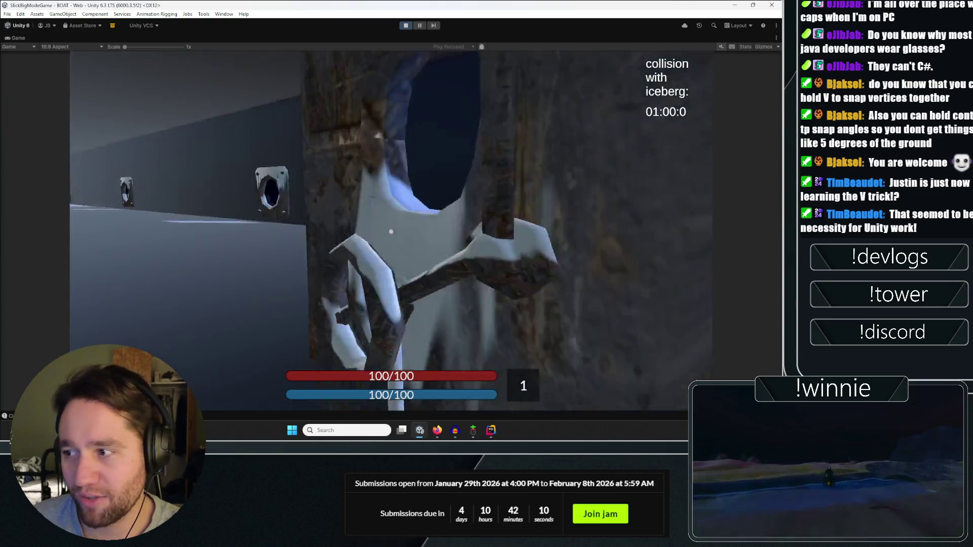
Walk from the porthole through the stone doorway into the bare room, then restore the editor layout.
{"action": "key", "text": "w"}
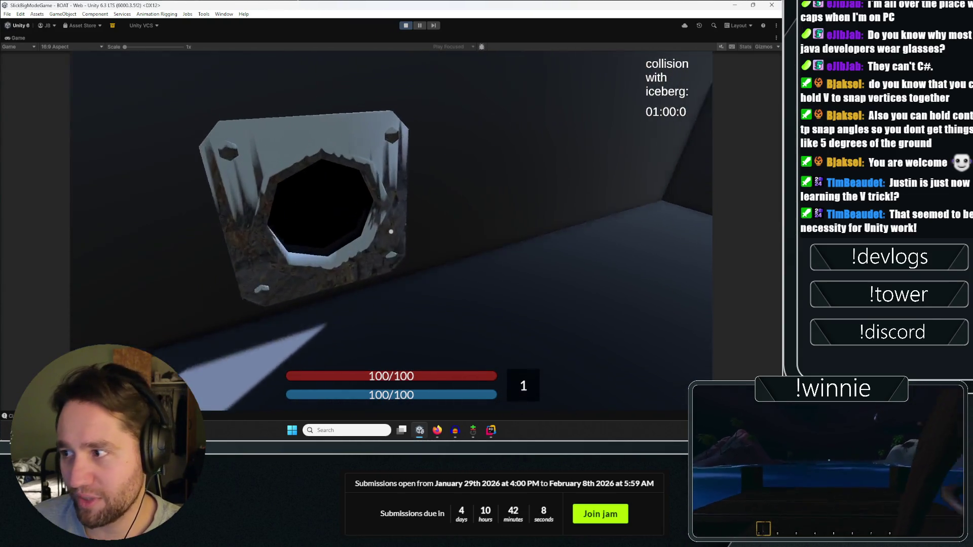
{"action": "key", "text": "w"}
{"action": "key", "text": "w"}
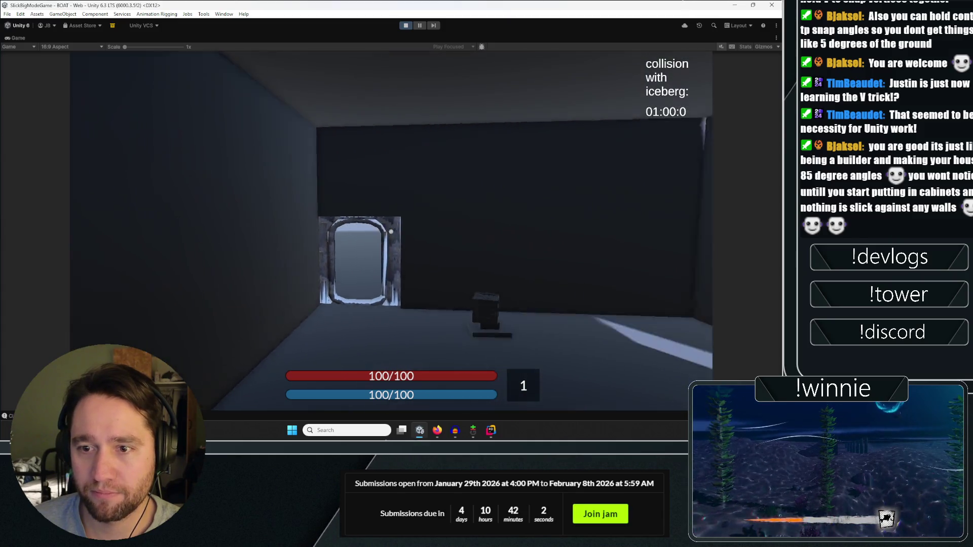
{"action": "key", "text": "w"}
{"action": "key", "text": "w"}
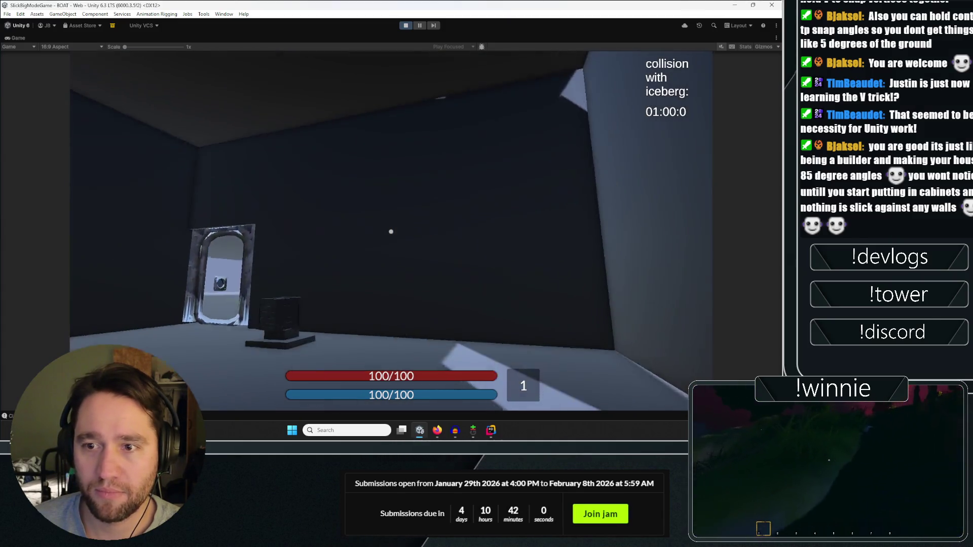
{"action": "key", "text": "w"}
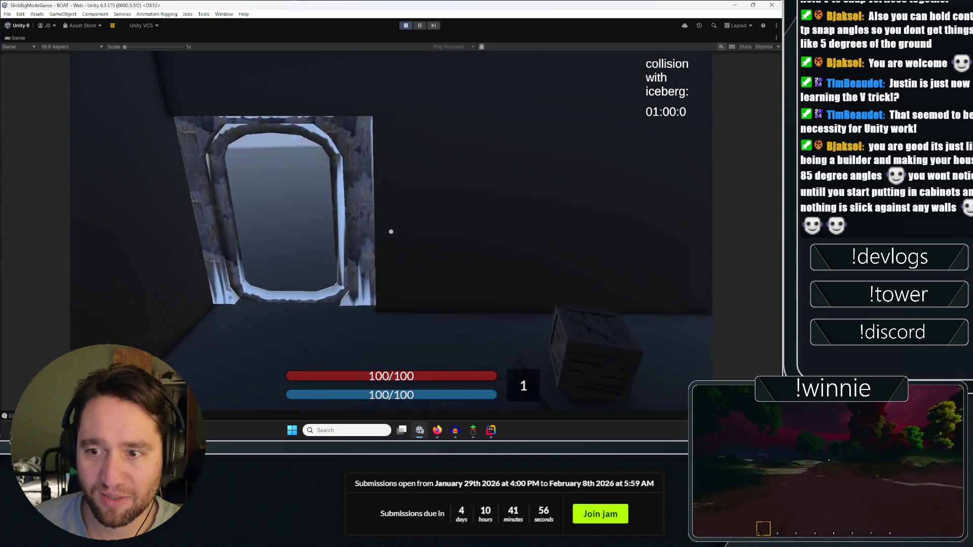
{"action": "key", "text": "w"}
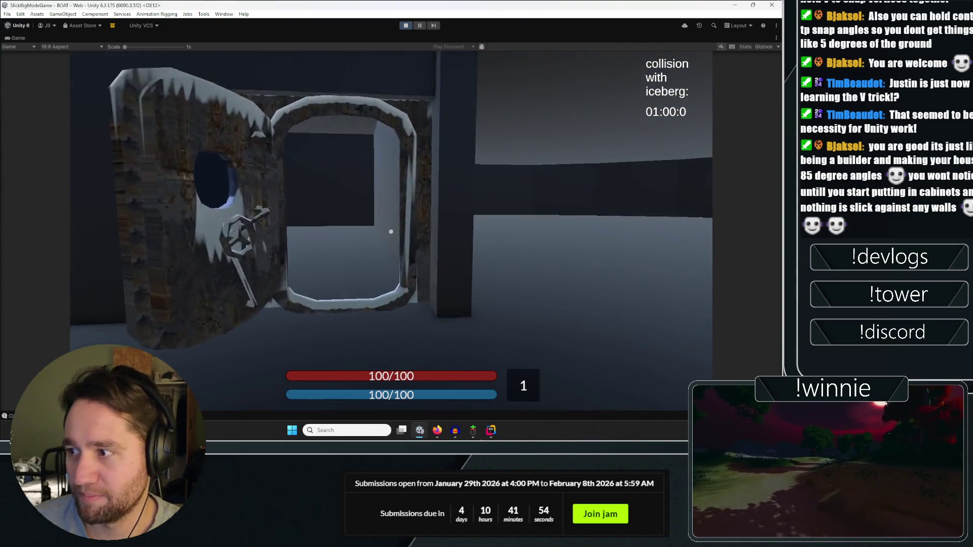
{"action": "key", "text": "w"}
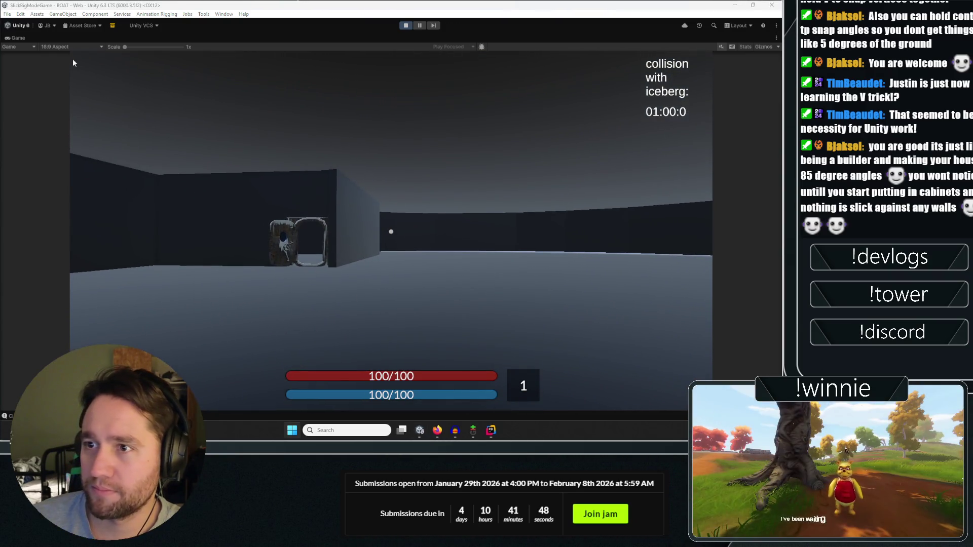
{"action": "double_click", "coordinate": [19, 39]}
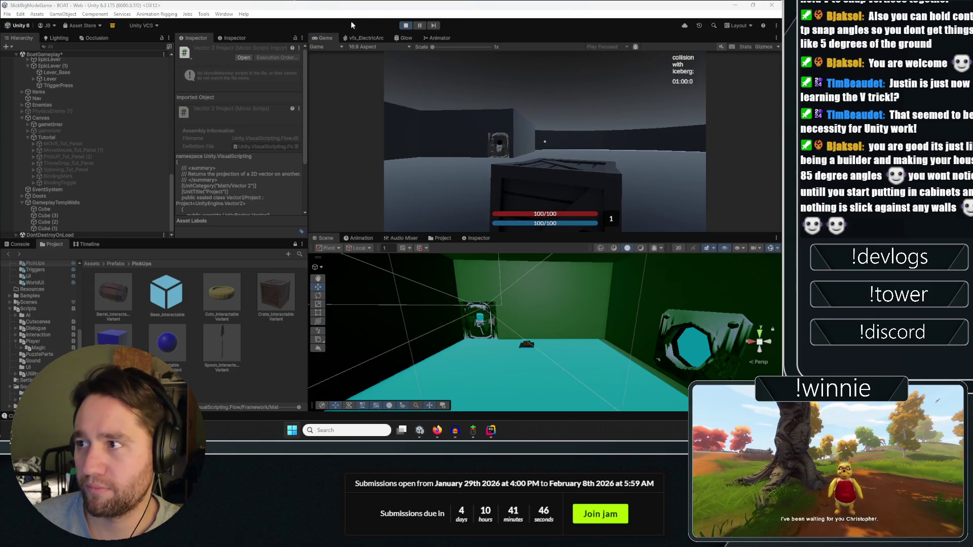
Stop the playtest and clear all Console messages.
{"action": "left_click", "coordinate": [406, 25]}
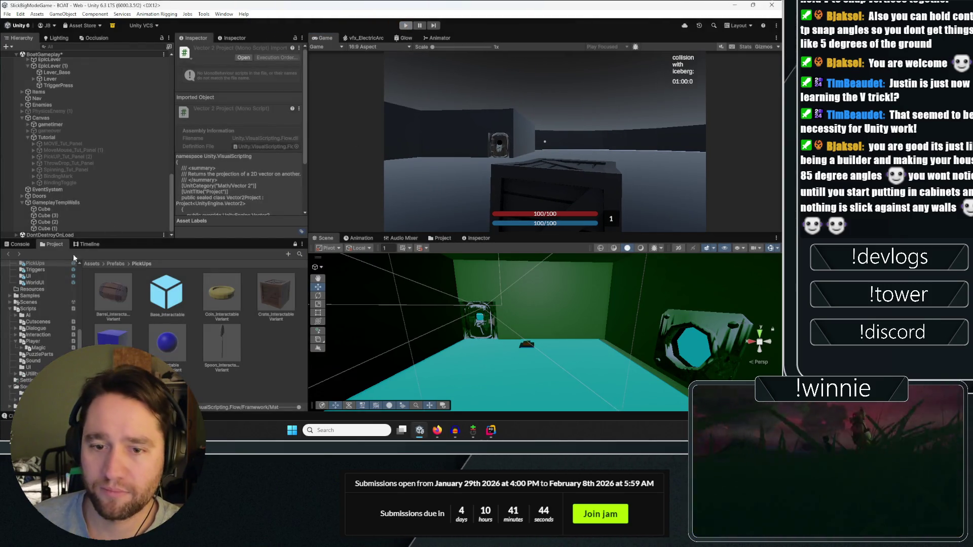
{"action": "left_click", "coordinate": [20, 245]}
{"action": "left_click", "coordinate": [8, 253]}
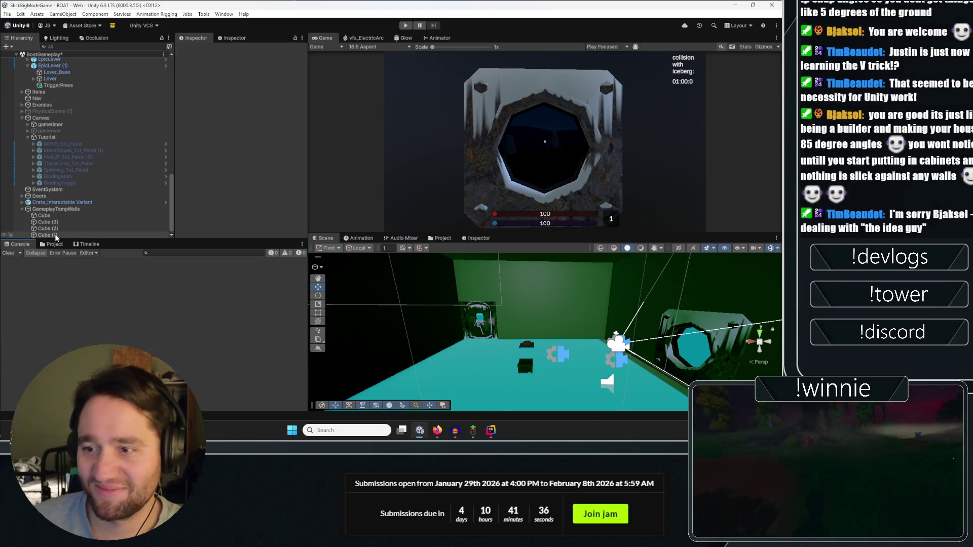
{"action": "left_click", "coordinate": [53, 244]}
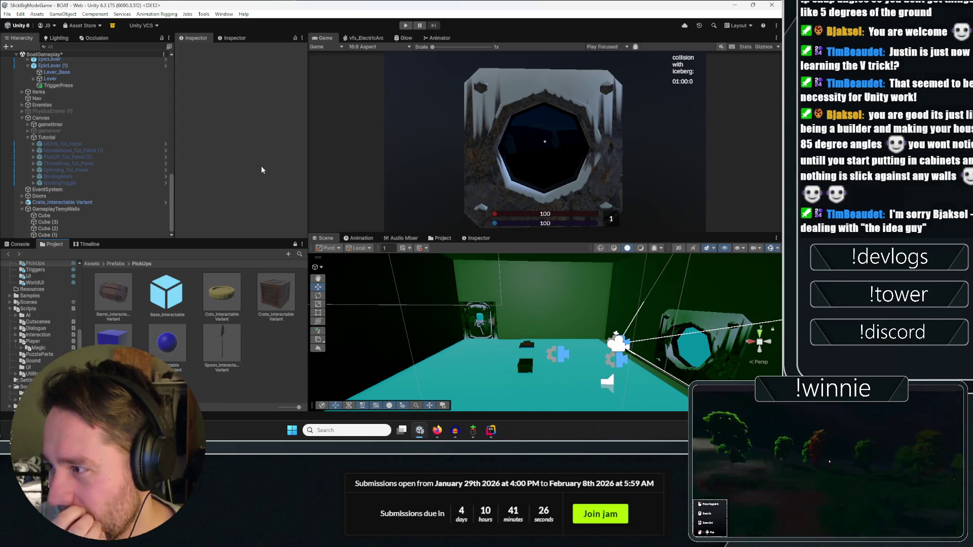
Collapse the BOAT and BoatGameplay object lists in the Hierarchy.
{"action": "left_click", "coordinate": [97, 56]}
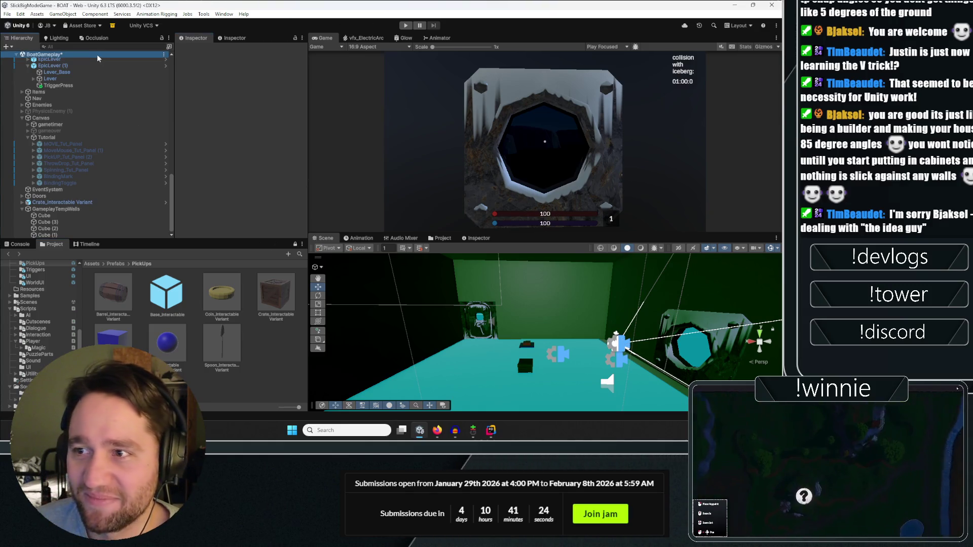
{"action": "scroll", "coordinate": [102, 80], "scroll_direction": "up", "scroll_amount": 15}
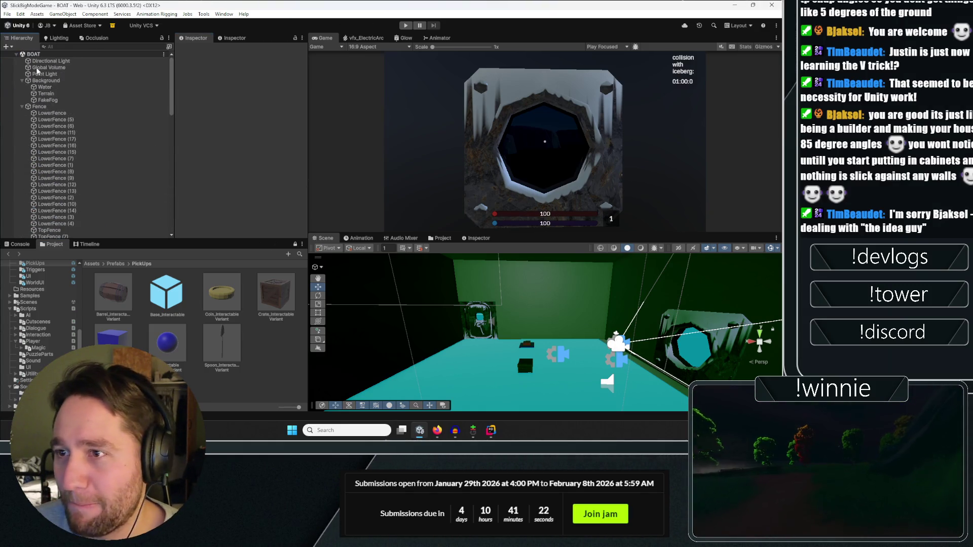
{"action": "left_click", "coordinate": [16, 54]}
{"action": "left_click", "coordinate": [16, 61]}
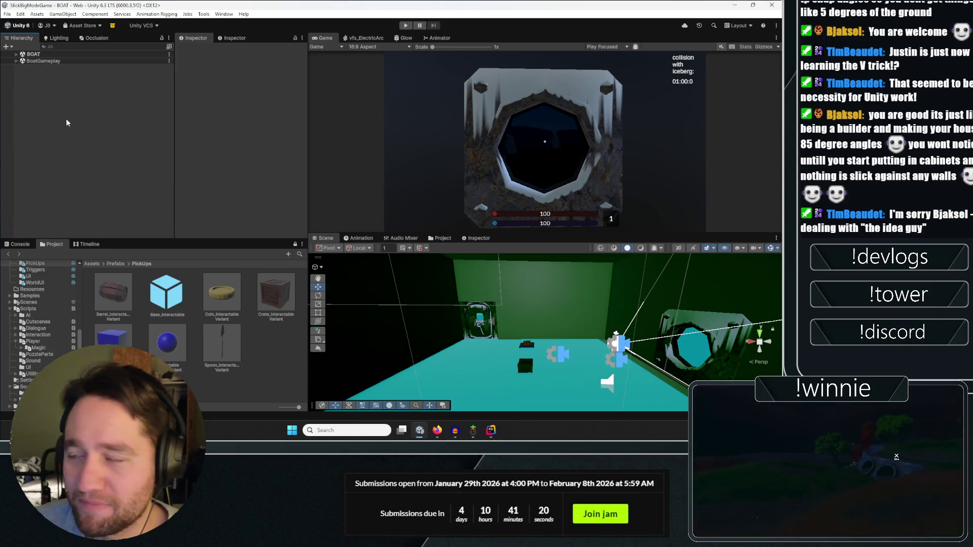
Fly around the boat hull, superstructure and cabin windows, then expand the BOAT scene's objects.
{"action": "mouse_move", "coordinate": [550, 345]}
{"action": "left_mouse_down"}
{"action": "mouse_move", "coordinate": [442, 340]}
{"action": "mouse_move", "coordinate": [746, 355]}
{"action": "mouse_move", "coordinate": [498, 311]}
{"action": "mouse_move", "coordinate": [737, 351]}
{"action": "mouse_move", "coordinate": [44, 311]}
{"action": "mouse_move", "coordinate": [54, 351]}
{"action": "mouse_move", "coordinate": [693, 319]}
{"action": "mouse_move", "coordinate": [547, 314]}
{"action": "mouse_move", "coordinate": [706, 287]}
{"action": "mouse_move", "coordinate": [604, 286]}
{"action": "mouse_move", "coordinate": [446, 350]}
{"action": "left_mouse_up"}
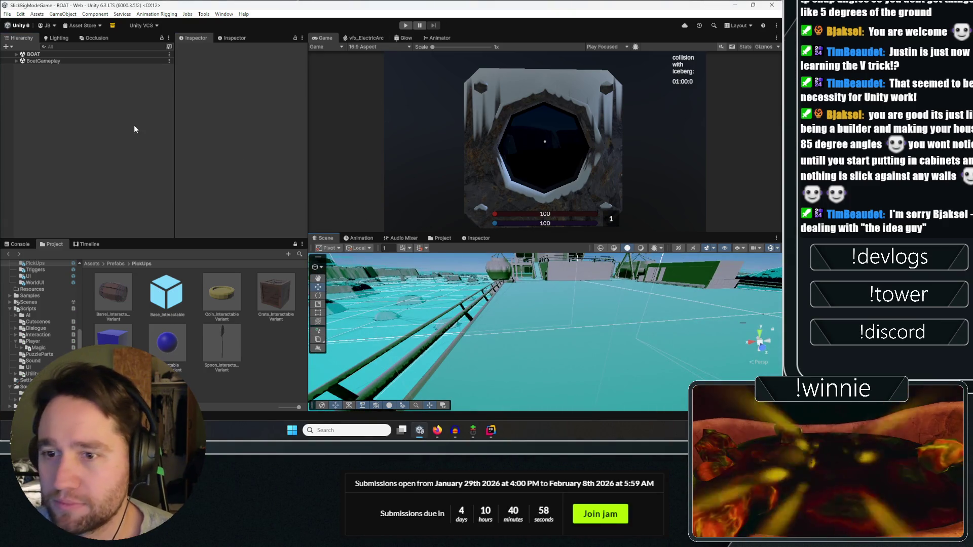
{"action": "mouse_move", "coordinate": [557, 324]}
{"action": "left_mouse_down"}
{"action": "mouse_move", "coordinate": [589, 289]}
{"action": "mouse_move", "coordinate": [775, 282]}
{"action": "mouse_move", "coordinate": [98, 278]}
{"action": "mouse_move", "coordinate": [110, 283]}
{"action": "left_mouse_up"}
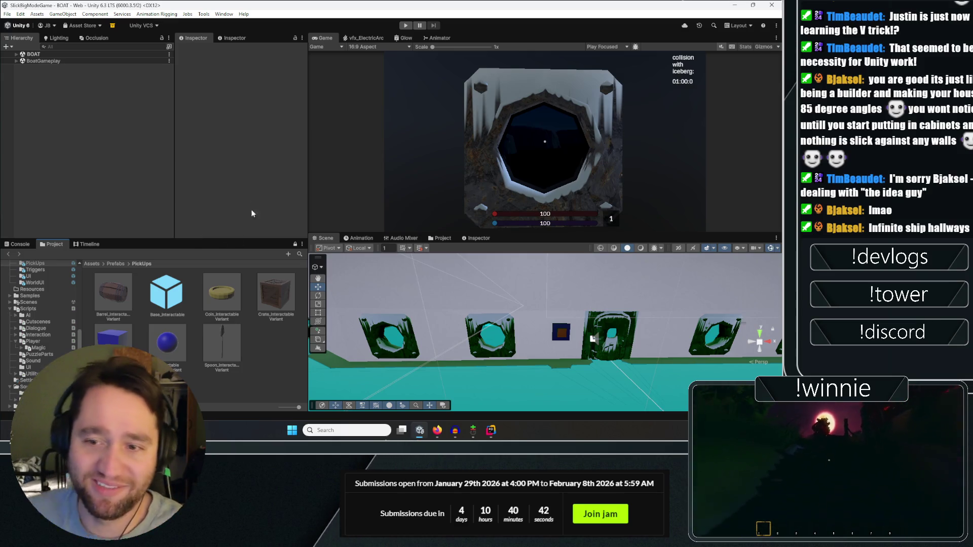
{"action": "scroll", "coordinate": [510, 351], "scroll_direction": "down", "scroll_amount": 10}
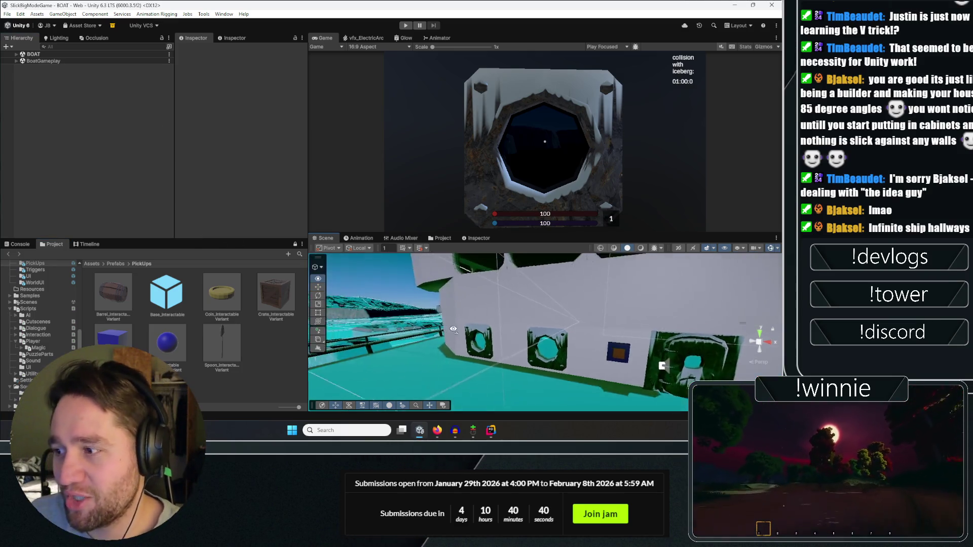
{"action": "scroll", "coordinate": [508, 345], "scroll_direction": "up", "scroll_amount": 10}
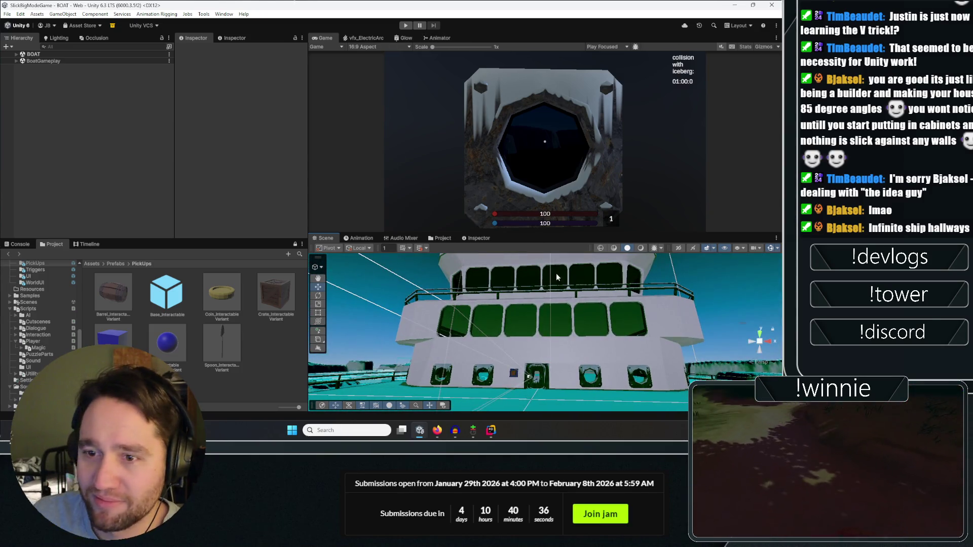
{"action": "mouse_move", "coordinate": [557, 277]}
{"action": "left_mouse_down"}
{"action": "mouse_move", "coordinate": [549, 377]}
{"action": "mouse_move", "coordinate": [370, 281]}
{"action": "left_mouse_up"}
{"action": "left_click", "coordinate": [16, 55]}
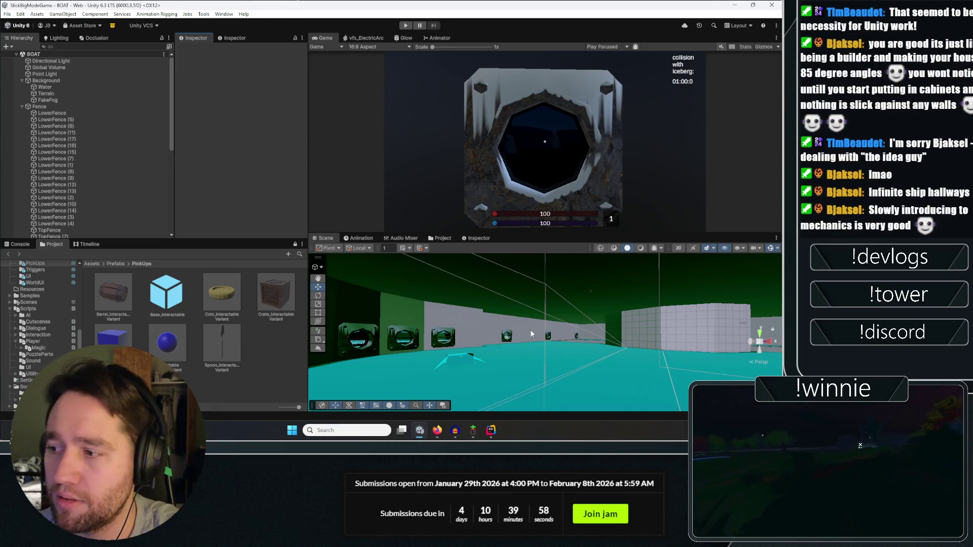
Collapse BOAT, expand BoatGameplay, and select and frame the Player object.
{"action": "scroll", "coordinate": [90, 152], "scroll_direction": "down", "scroll_amount": 10}
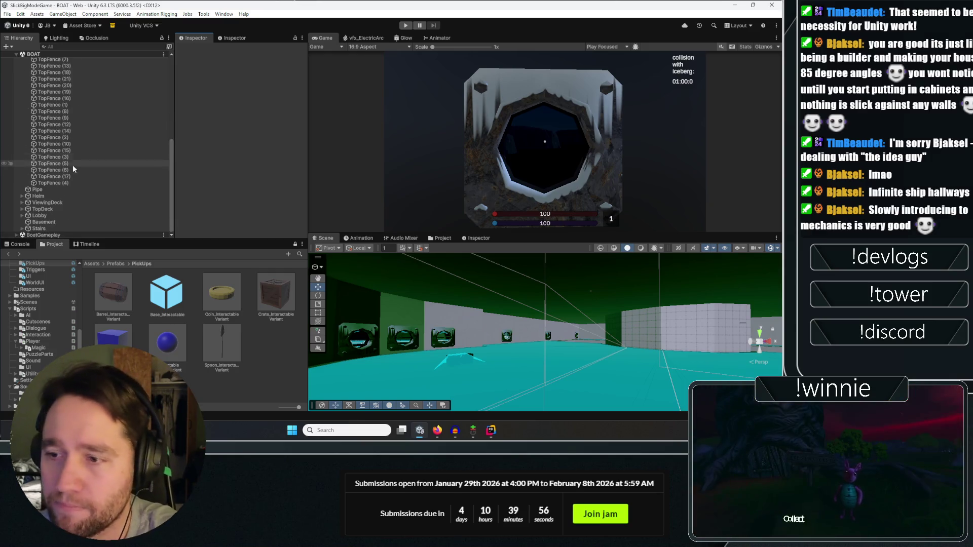
{"action": "left_click", "coordinate": [16, 235]}
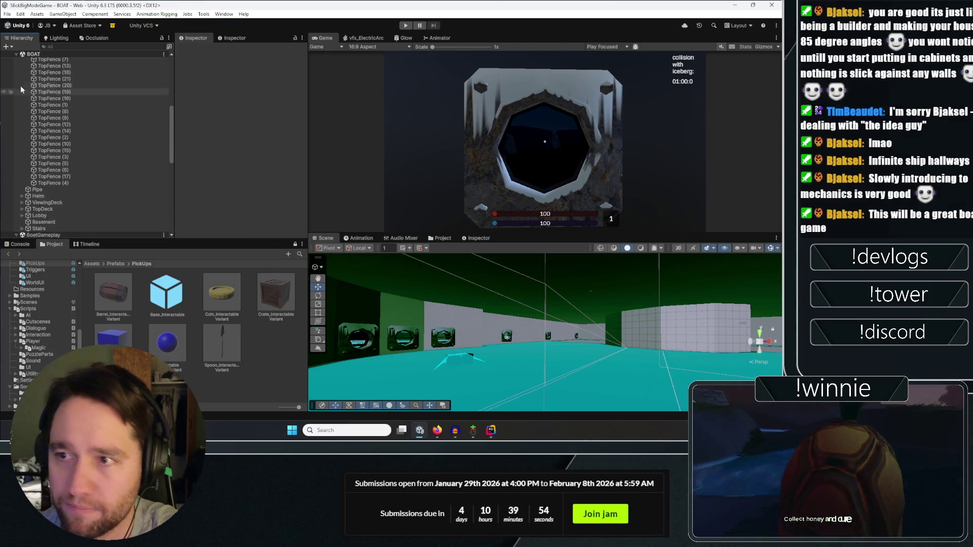
{"action": "left_click", "coordinate": [17, 54]}
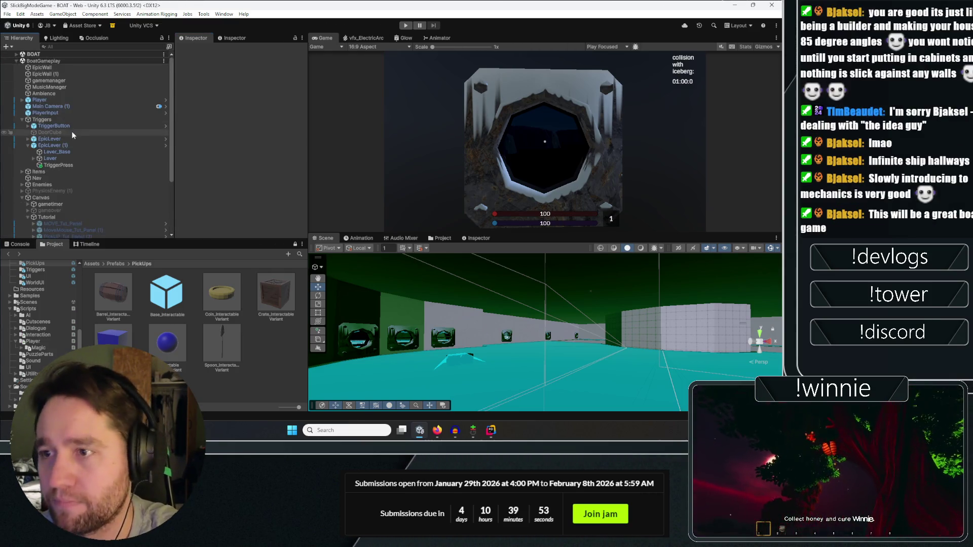
{"action": "left_click", "coordinate": [39, 100]}
{"action": "key", "text": "f"}
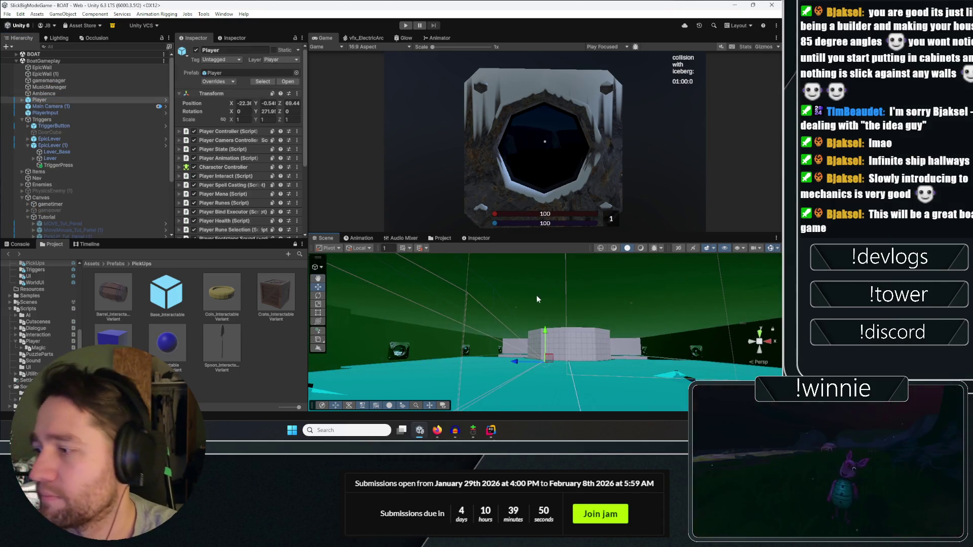
{"action": "mouse_move", "coordinate": [530, 310]}
{"action": "left_mouse_down"}
{"action": "mouse_move", "coordinate": [511, 369]}
{"action": "mouse_move", "coordinate": [560, 346]}
{"action": "mouse_move", "coordinate": [385, 304]}
{"action": "left_mouse_up"}
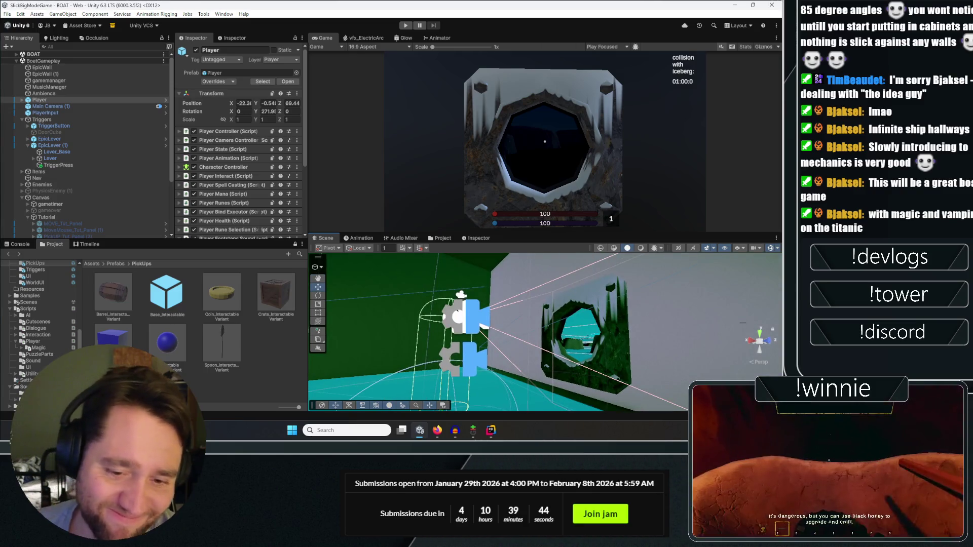
{"action": "mouse_move", "coordinate": [431, 328]}
{"action": "left_mouse_down"}
{"action": "mouse_move", "coordinate": [374, 330]}
{"action": "mouse_move", "coordinate": [526, 361]}
{"action": "mouse_move", "coordinate": [249, 331]}
{"action": "left_mouse_up"}
{"action": "key", "text": "f"}
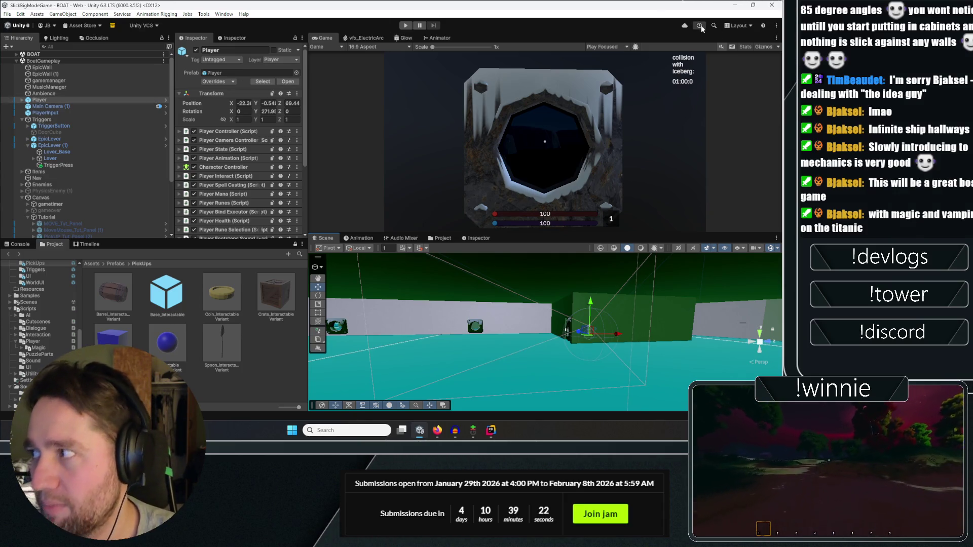
Save the open scenes from the File menu.
{"action": "left_click", "coordinate": [7, 14]}
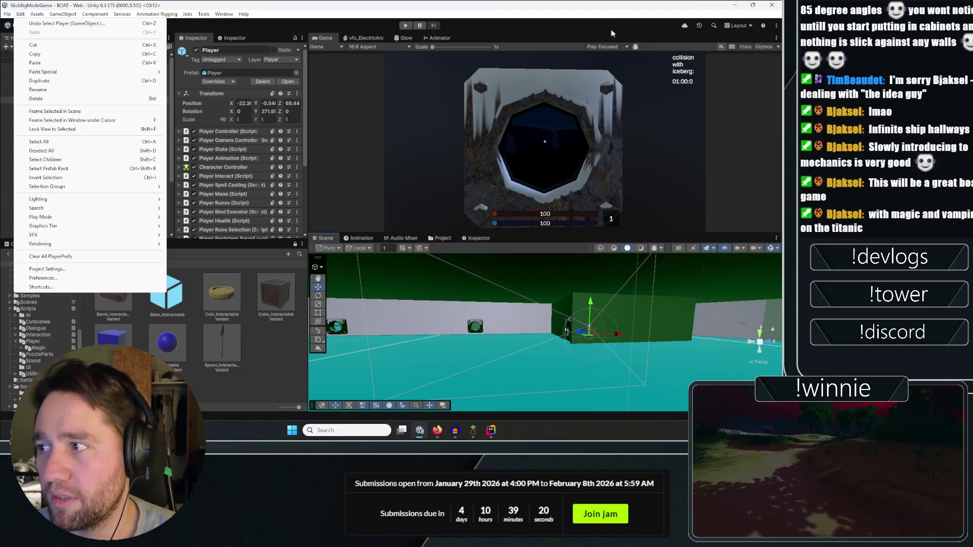
{"action": "left_click", "coordinate": [256, 4]}
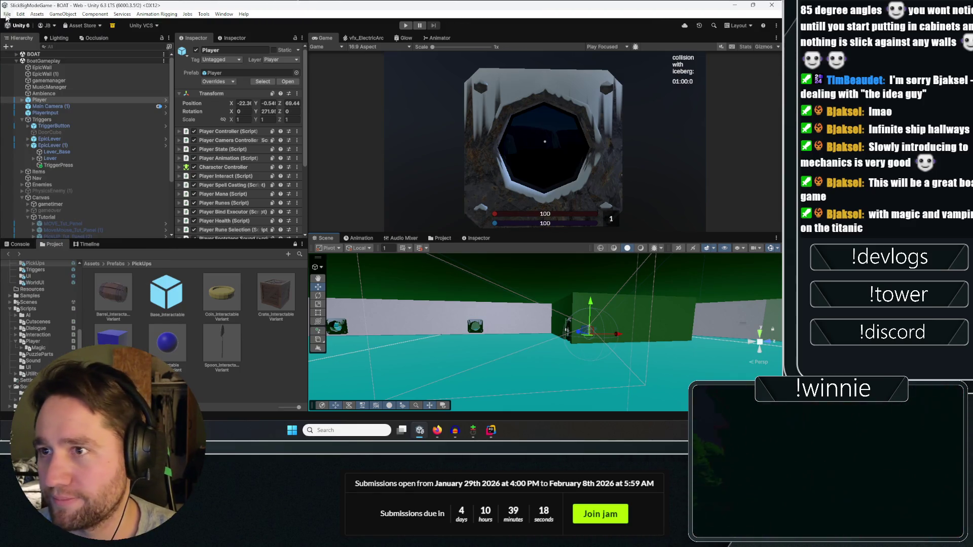
{"action": "left_click", "coordinate": [7, 14]}
{"action": "left_click", "coordinate": [24, 56]}
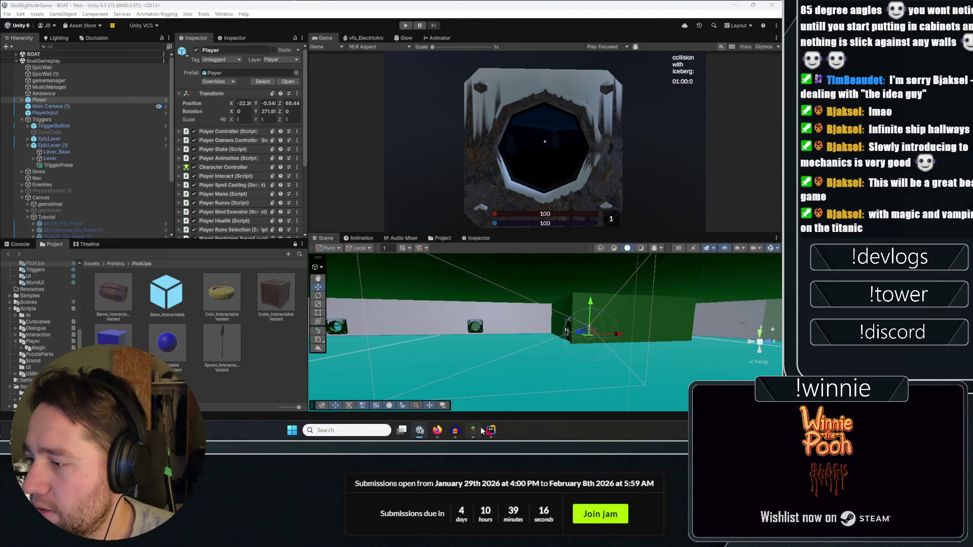
In Git Gui, stage all 623 untracked files after previewing BF_TerrainEdit.cs and SnowSpec05.png.
{"action": "left_click", "coordinate": [474, 430]}
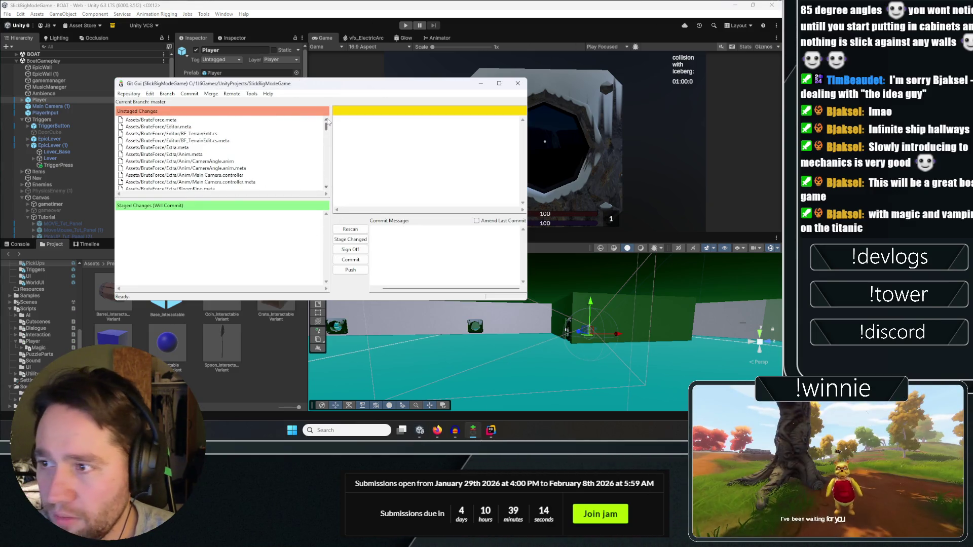
{"action": "left_click", "coordinate": [248, 133]}
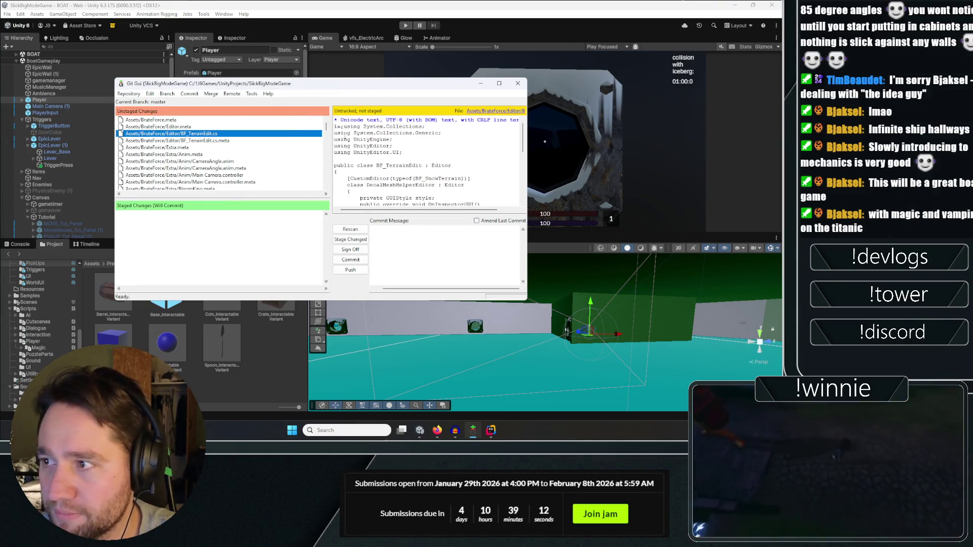
{"action": "left_click_drag", "start_coordinate": [325, 126], "coordinate": [326, 180]}
{"action": "left_click", "coordinate": [221, 160]}
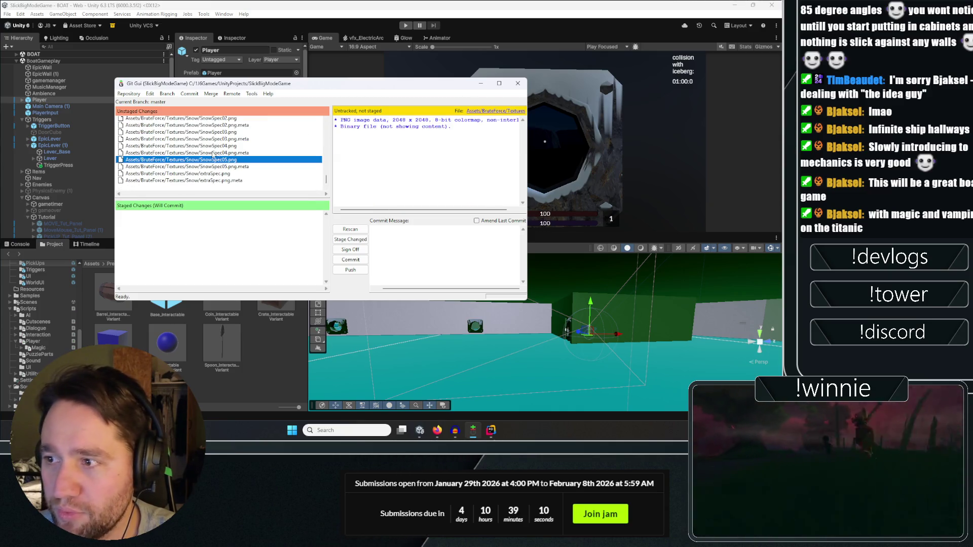
{"action": "left_click", "coordinate": [293, 180]}
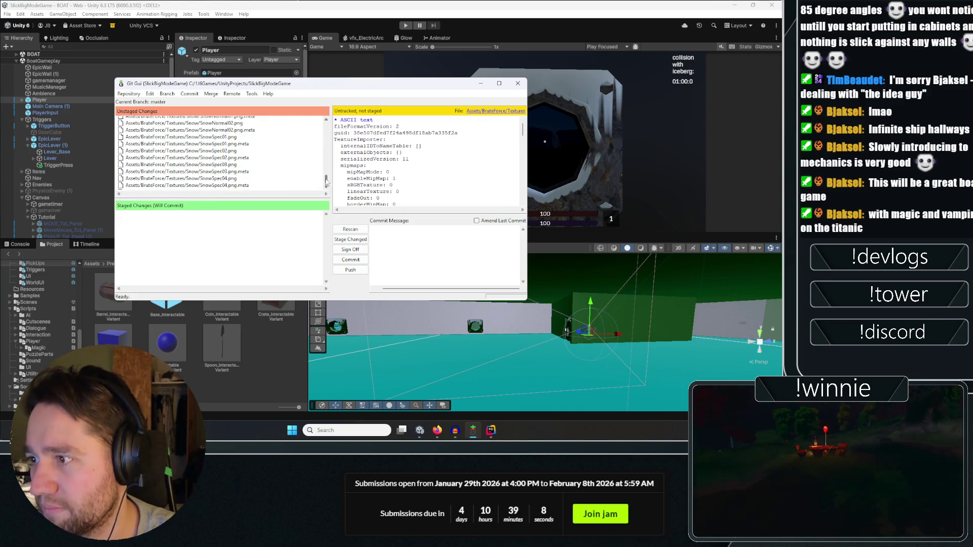
{"action": "scroll", "coordinate": [254, 152], "scroll_direction": "up", "scroll_amount": 15}
{"action": "left_click", "coordinate": [191, 119], "text": "shift"}
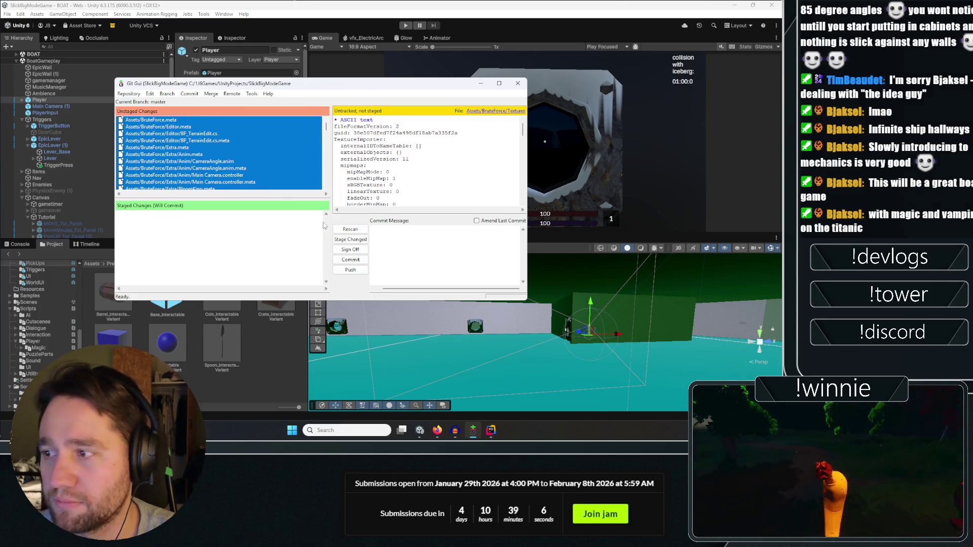
{"action": "left_click", "coordinate": [350, 240]}
{"action": "left_click", "coordinate": [387, 241]}
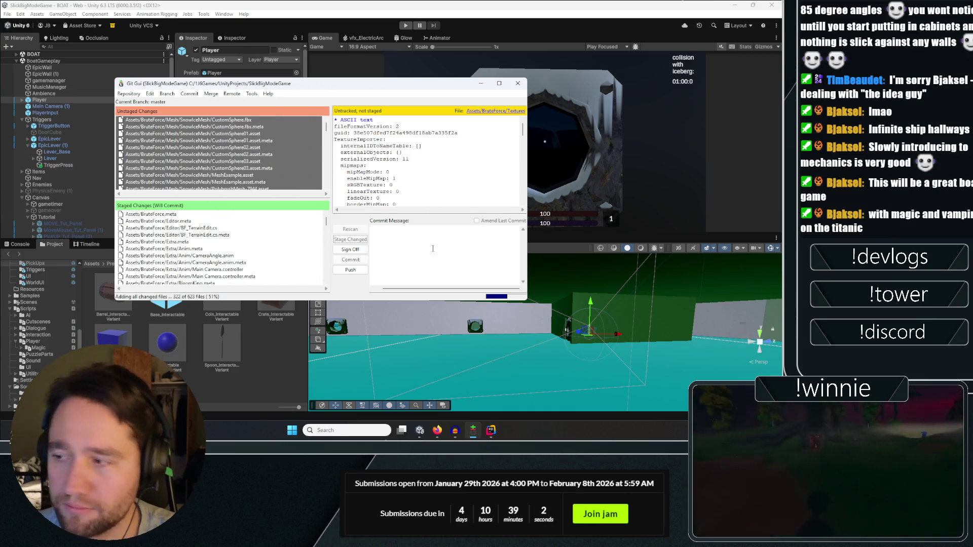
Commit the staged files with the message 'imported snow and ice materials but lowkey they aren'.
{"action": "type", "text": "imported "}
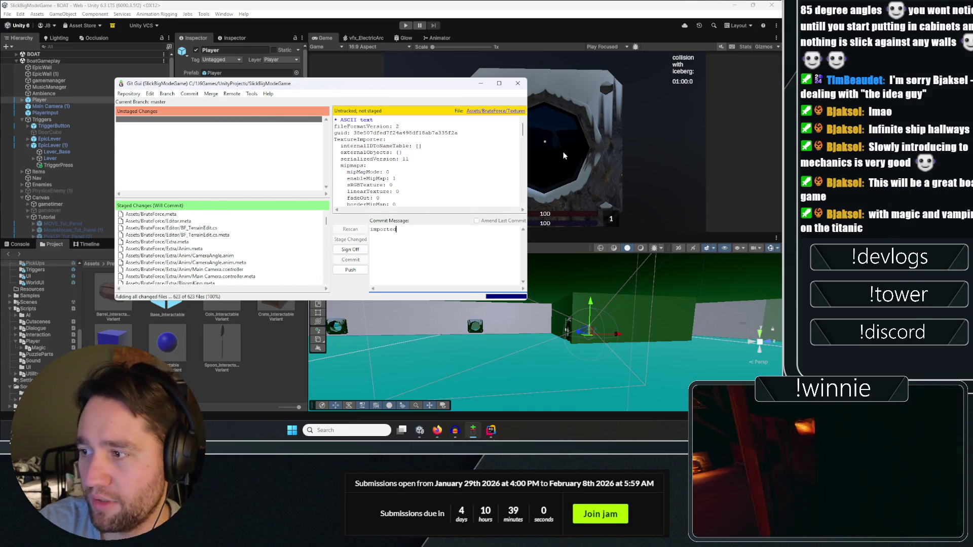
{"action": "type", "text": "snow and ice"}
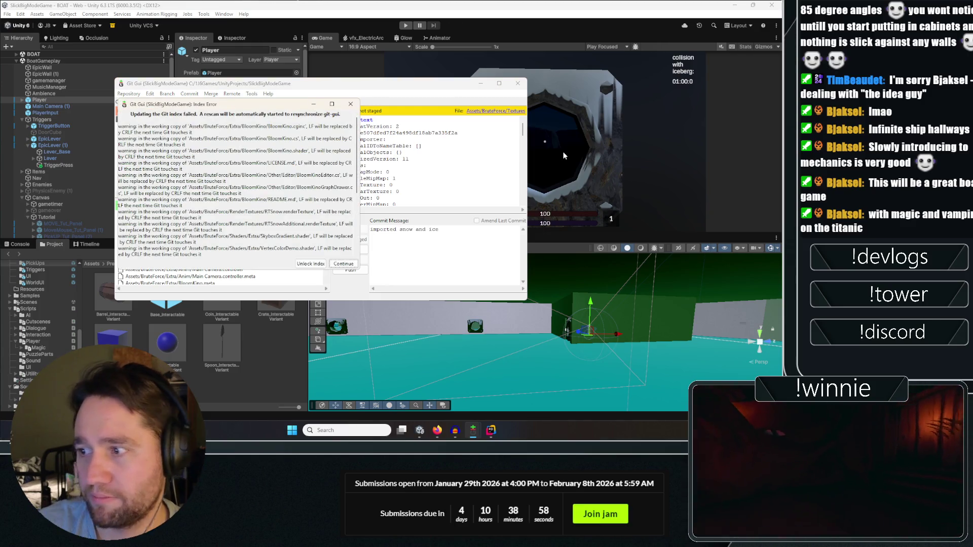
{"action": "key", "text": "Return"}
{"action": "type", "text": "ma"}
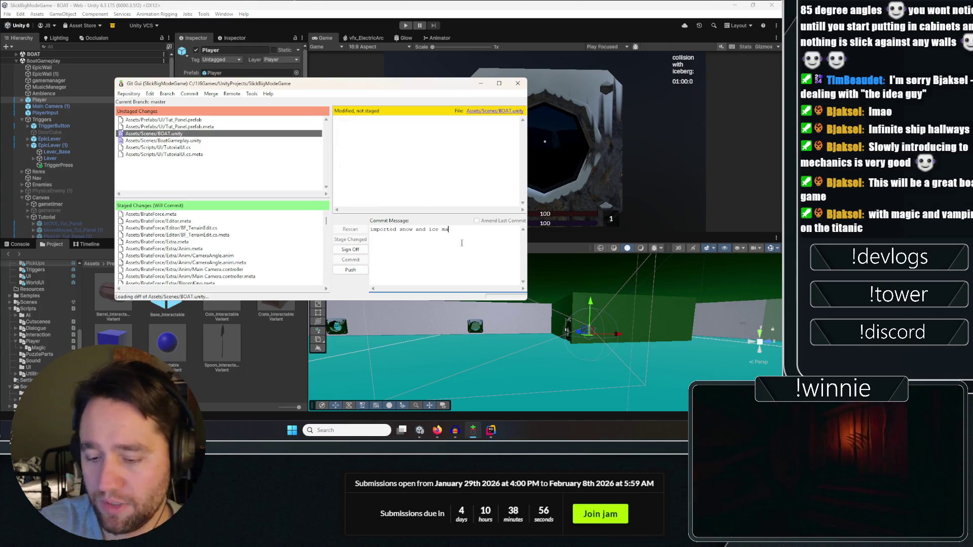
{"action": "type", "text": "terials but "}
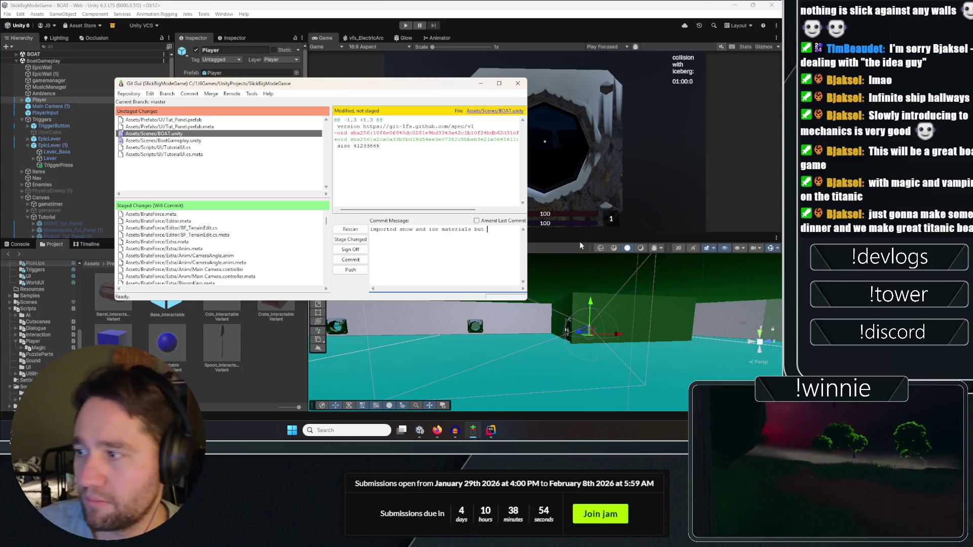
{"action": "type", "text": "lowkey they arent good"}
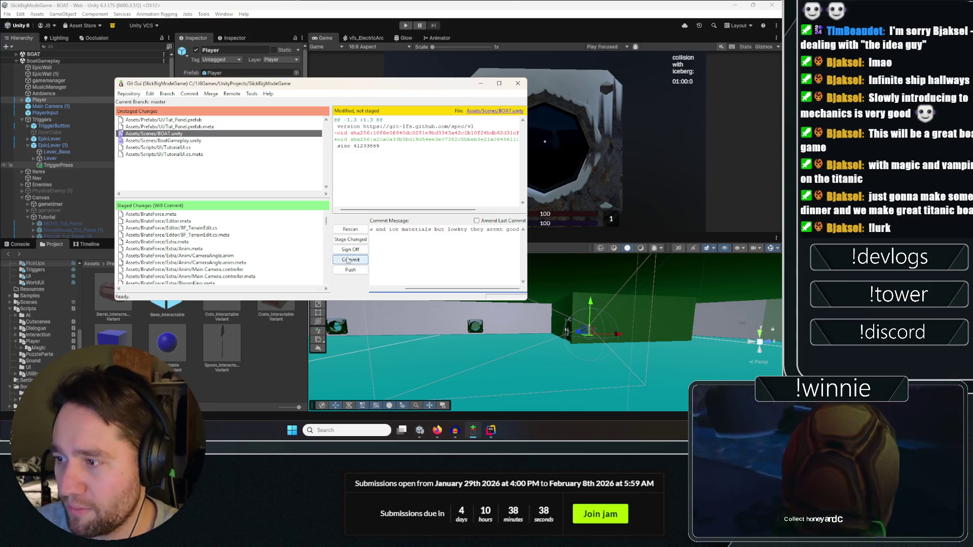
{"action": "left_click", "coordinate": [350, 260]}
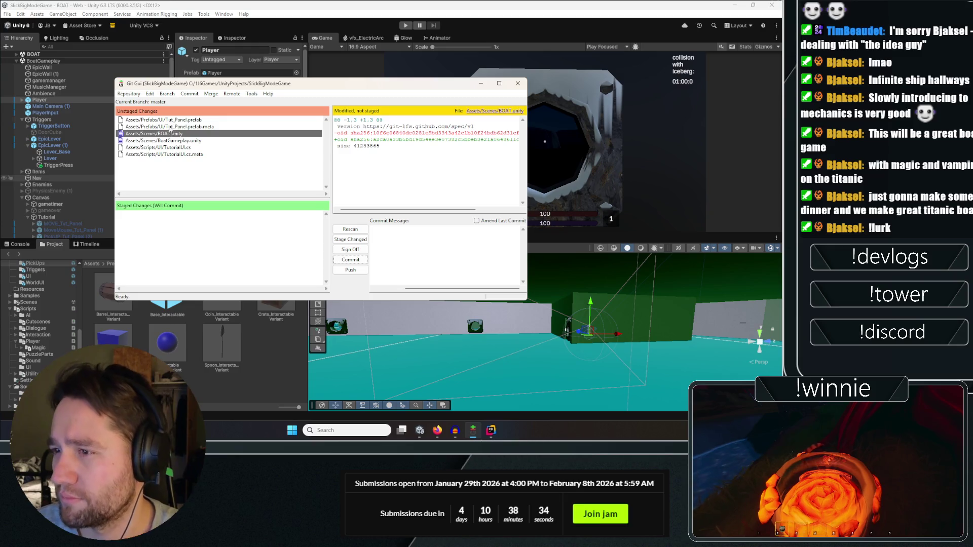
Review the BOAT.unity and Tut_Panel.prefab diffs, then switch back to Unity.
{"action": "left_click", "coordinate": [163, 134]}
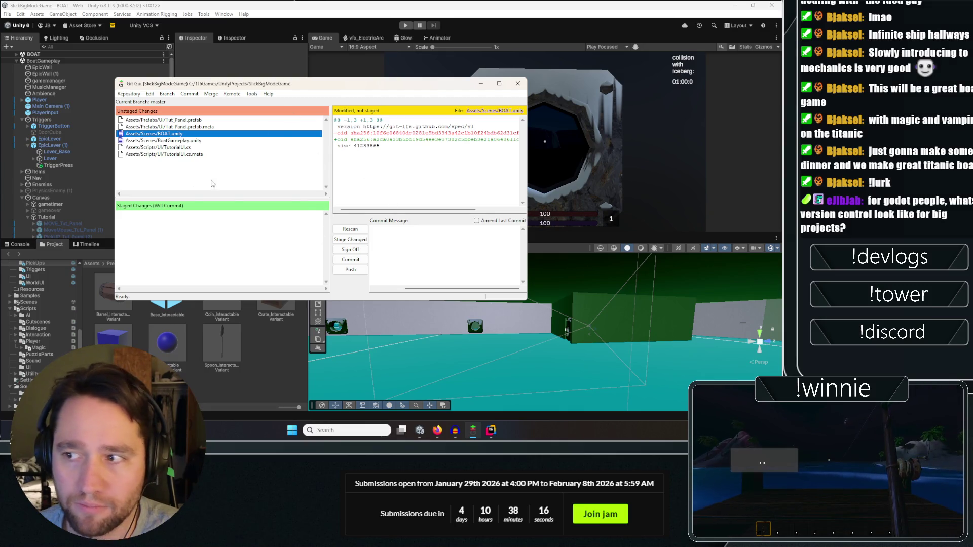
{"action": "left_click", "coordinate": [201, 154]}
{"action": "left_click", "coordinate": [182, 134]}
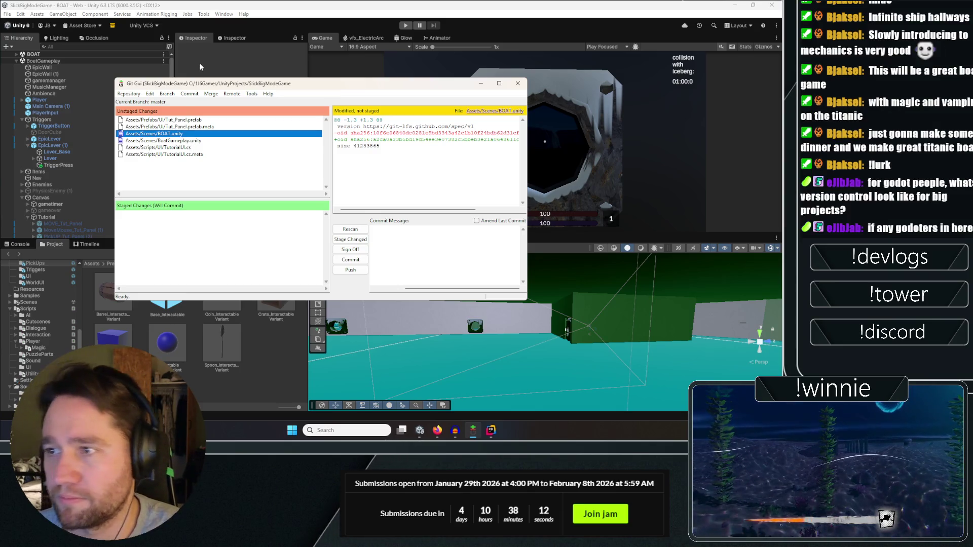
{"action": "left_click", "coordinate": [162, 121]}
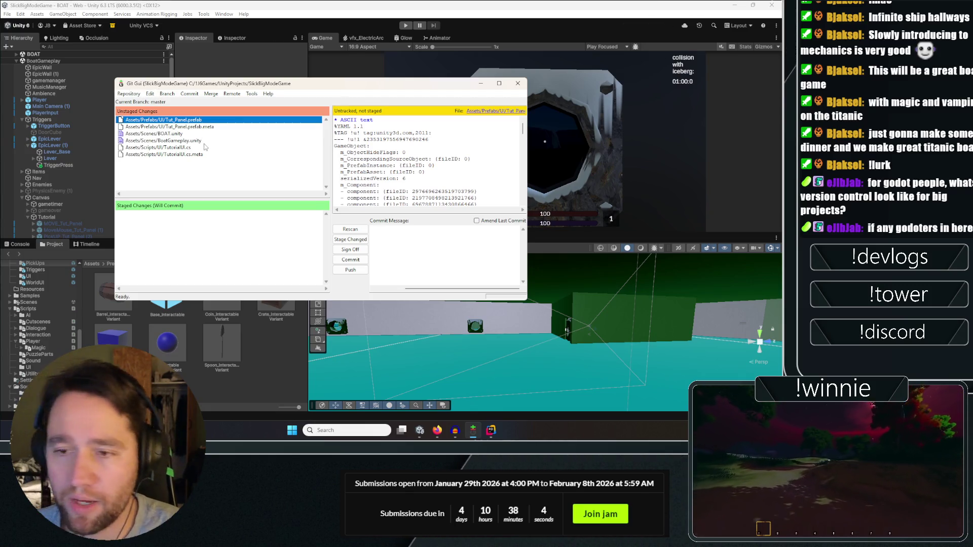
{"action": "left_click", "coordinate": [243, 74]}
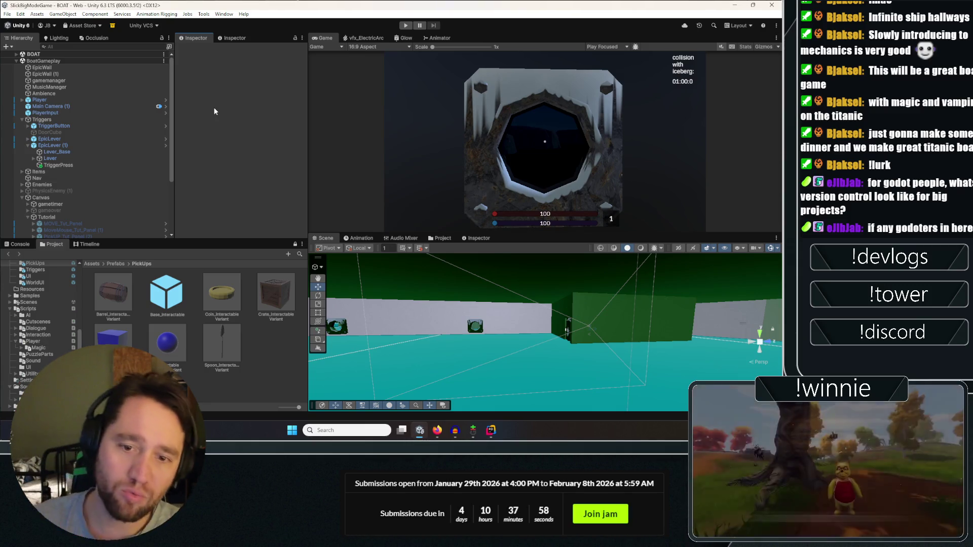
{"action": "left_click", "coordinate": [16, 61]}
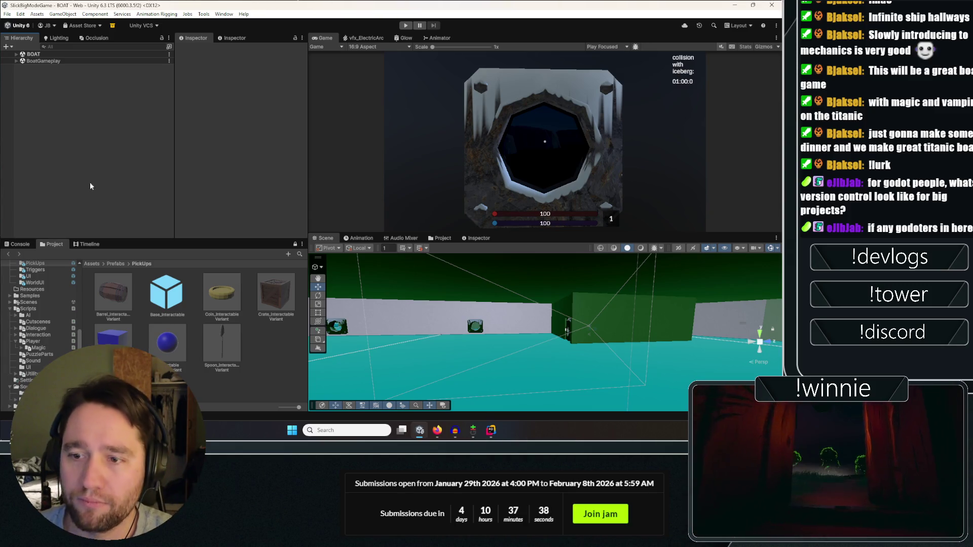
Show the empty Console and deselect the Vector 2 Project script asset.
{"action": "left_click", "coordinate": [19, 245]}
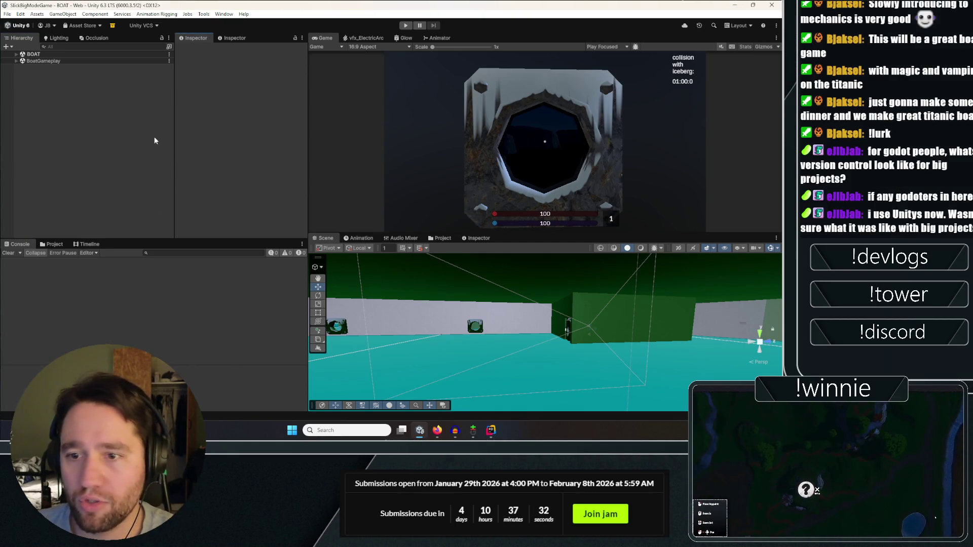
{"action": "left_click", "coordinate": [354, 238]}
{"action": "left_click", "coordinate": [324, 237]}
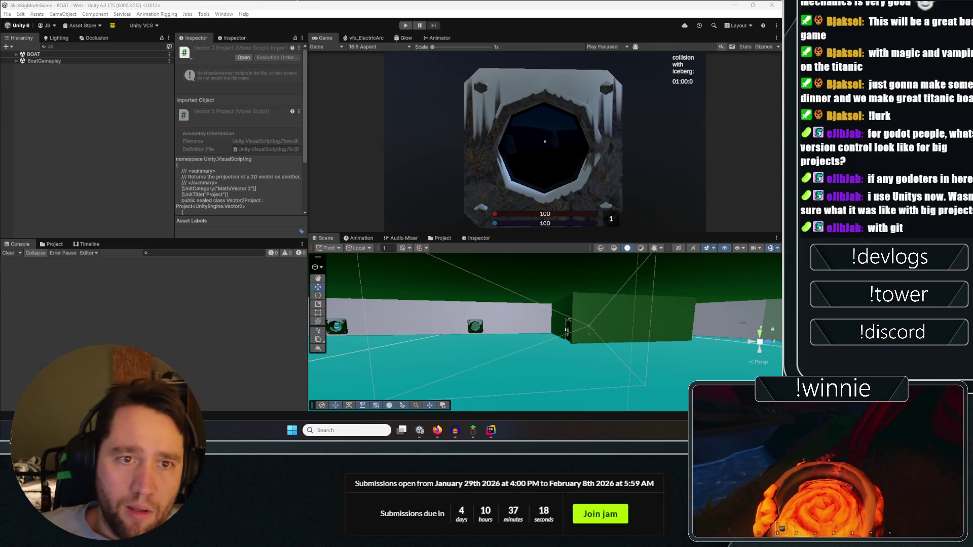
{"action": "left_click", "coordinate": [61, 148]}
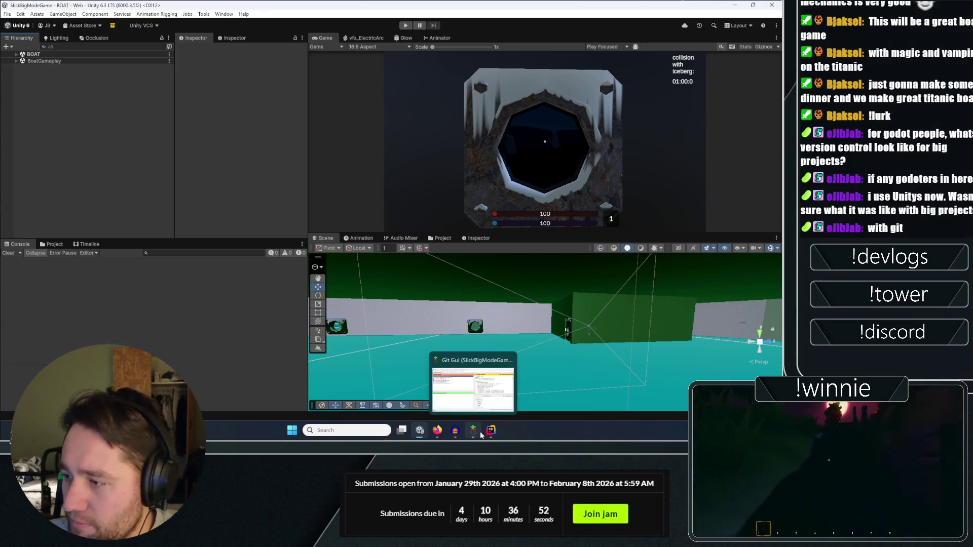
{"action": "left_click", "coordinate": [489, 432]}
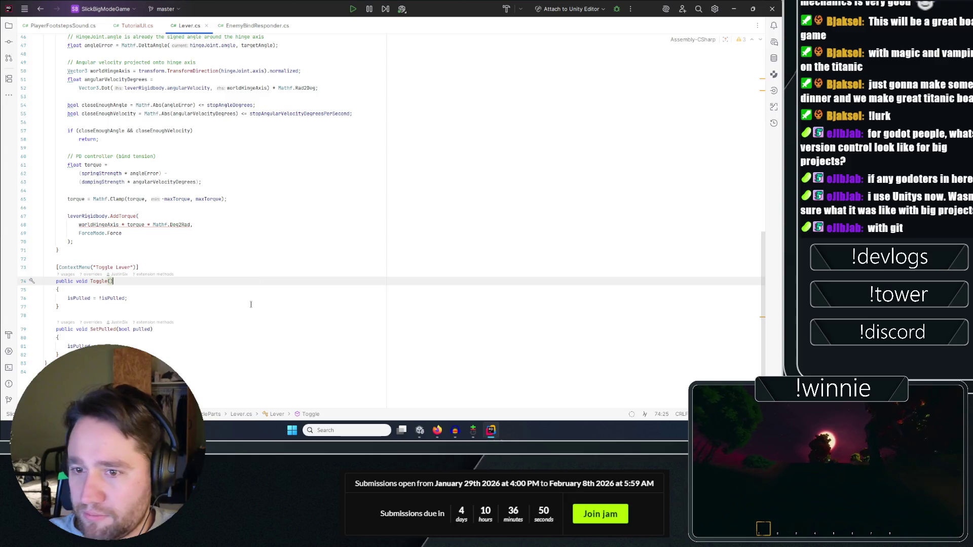
{"action": "scroll", "coordinate": [245, 322], "scroll_direction": "up", "scroll_amount": 10}
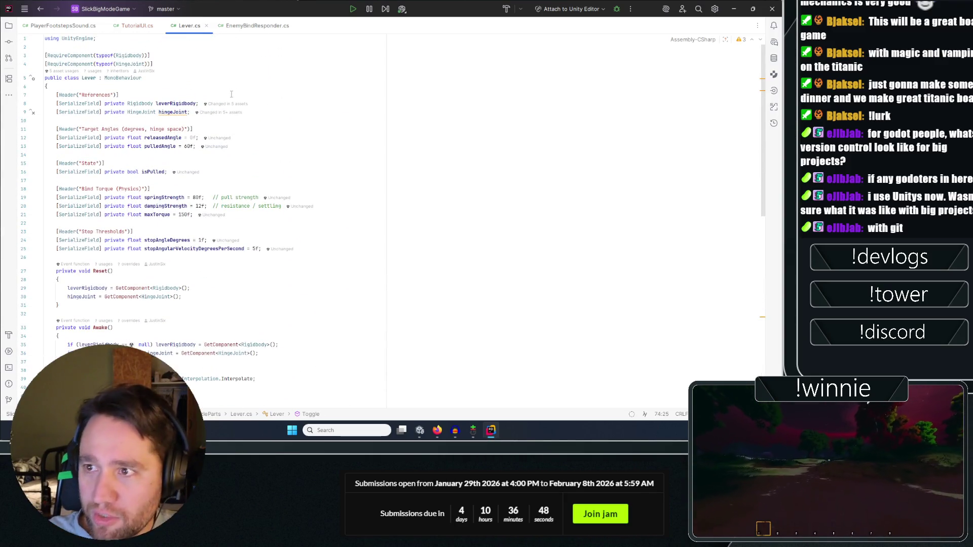
{"action": "left_click", "coordinate": [230, 80]}
{"action": "left_click", "coordinate": [134, 25]}
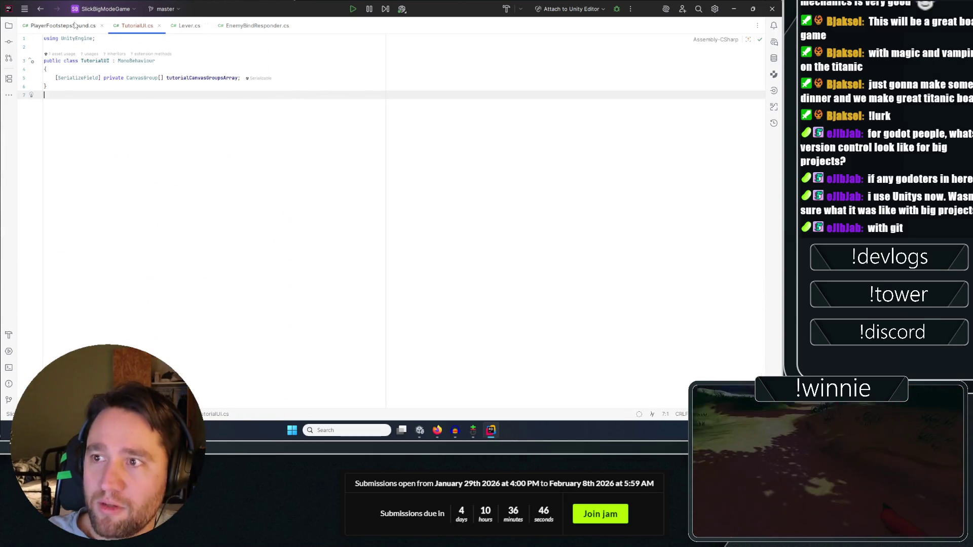
{"action": "left_click", "coordinate": [74, 26]}
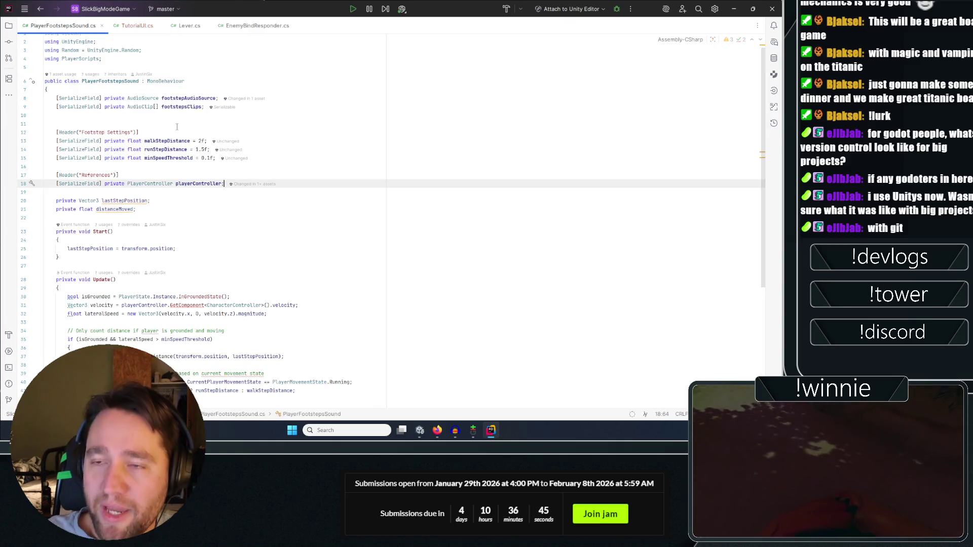
{"action": "left_click", "coordinate": [136, 26]}
{"action": "left_click", "coordinate": [371, 52]}
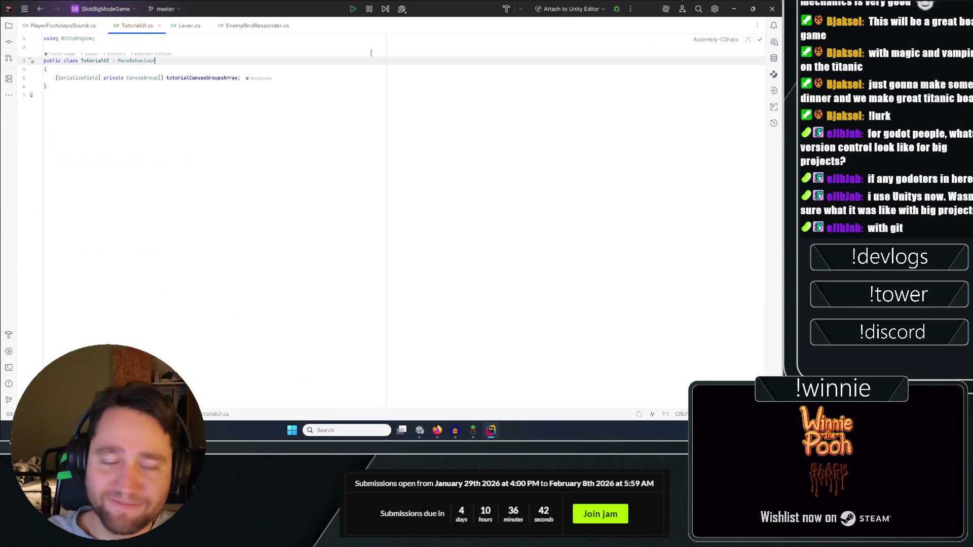
{"action": "left_click", "coordinate": [340, 98]}
{"action": "key", "text": "Up"}
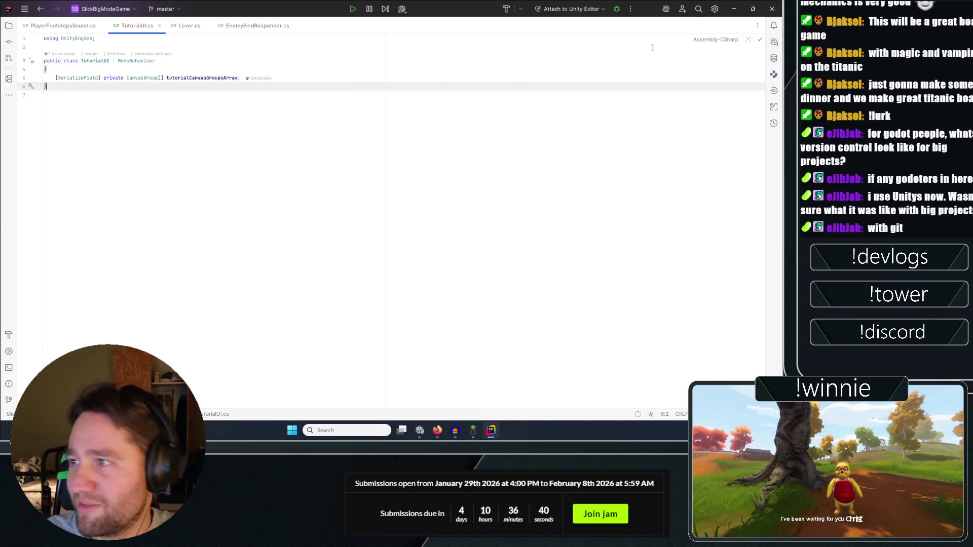
{"action": "left_click", "coordinate": [731, 7]}
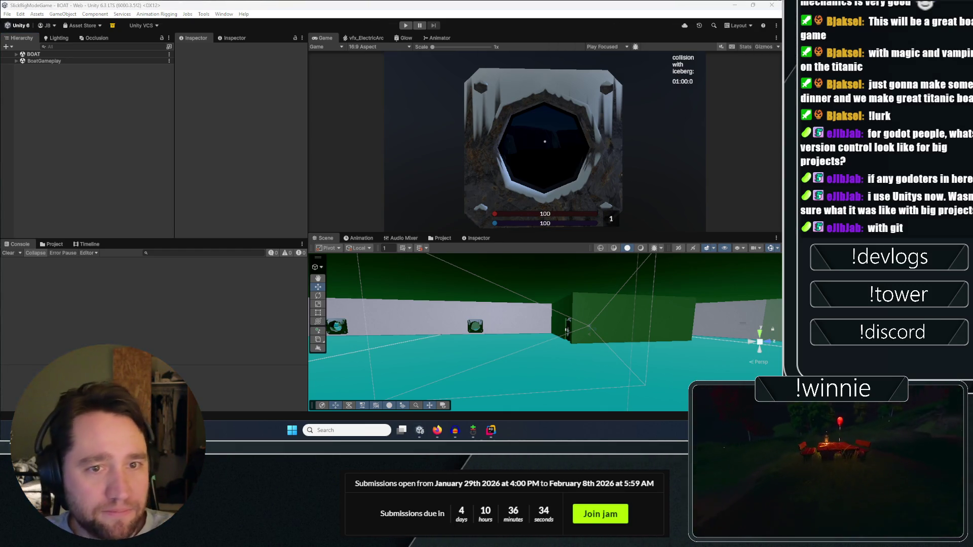
Select the gamemanager object and open its GameManager script via Edit Script.
{"action": "left_click", "coordinate": [17, 54]}
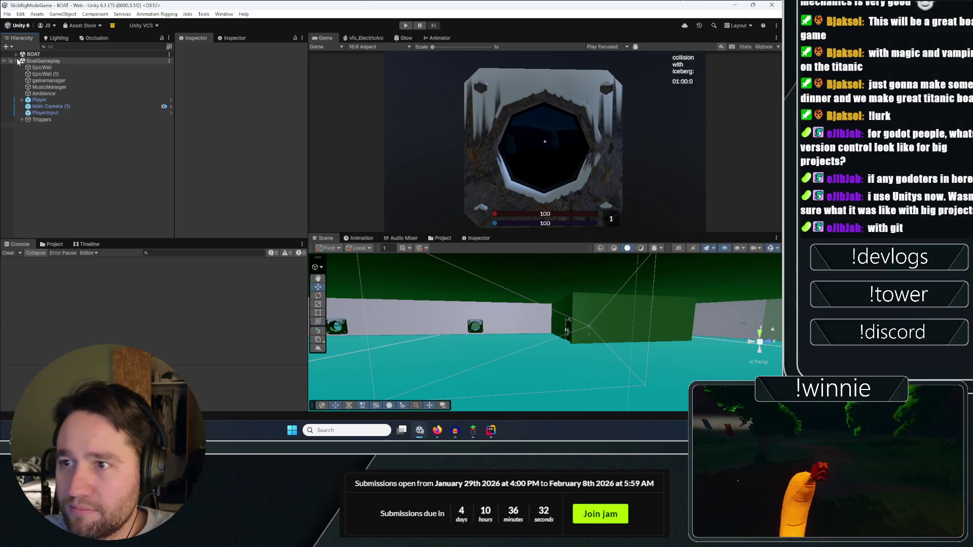
{"action": "left_click", "coordinate": [16, 54]}
{"action": "left_click", "coordinate": [17, 61]}
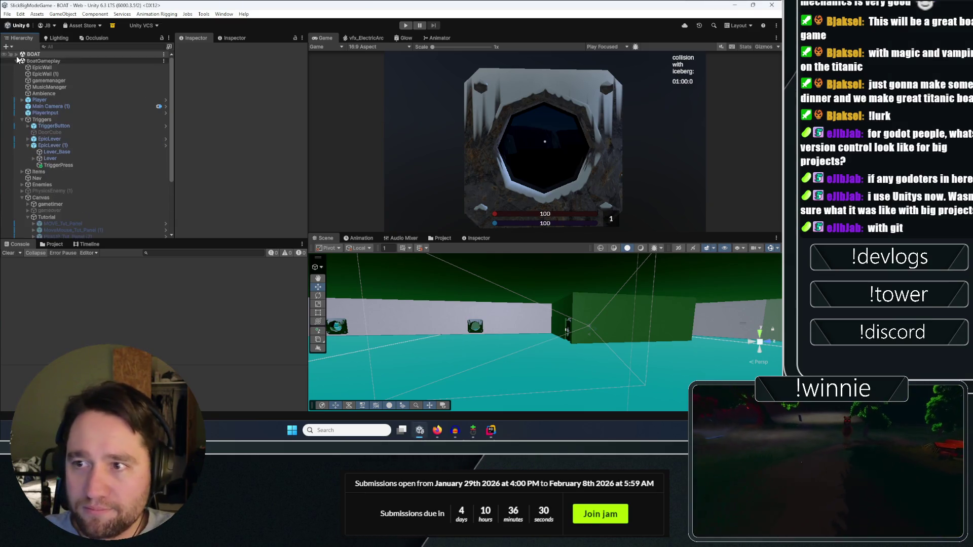
{"action": "scroll", "coordinate": [51, 158], "scroll_direction": "down", "scroll_amount": 4}
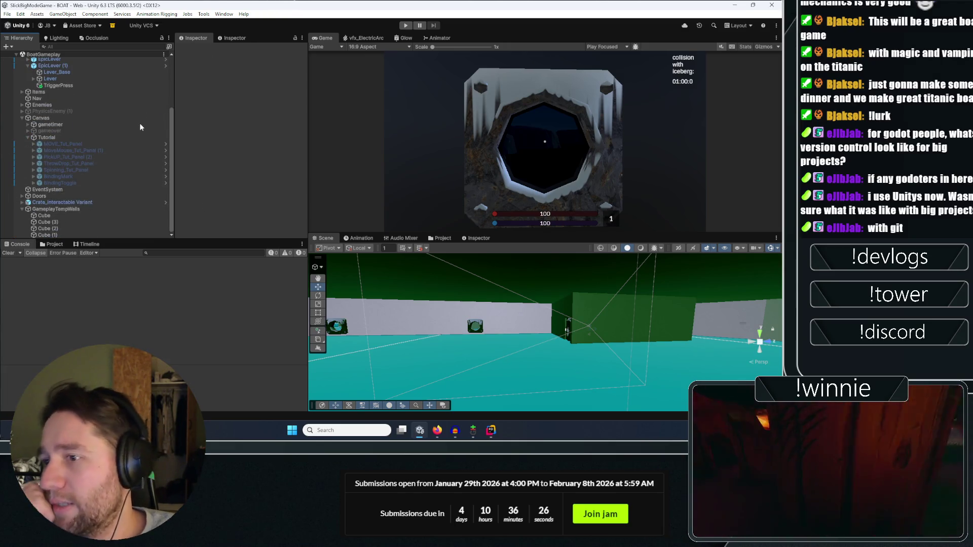
{"action": "scroll", "coordinate": [108, 131], "scroll_direction": "up", "scroll_amount": 4}
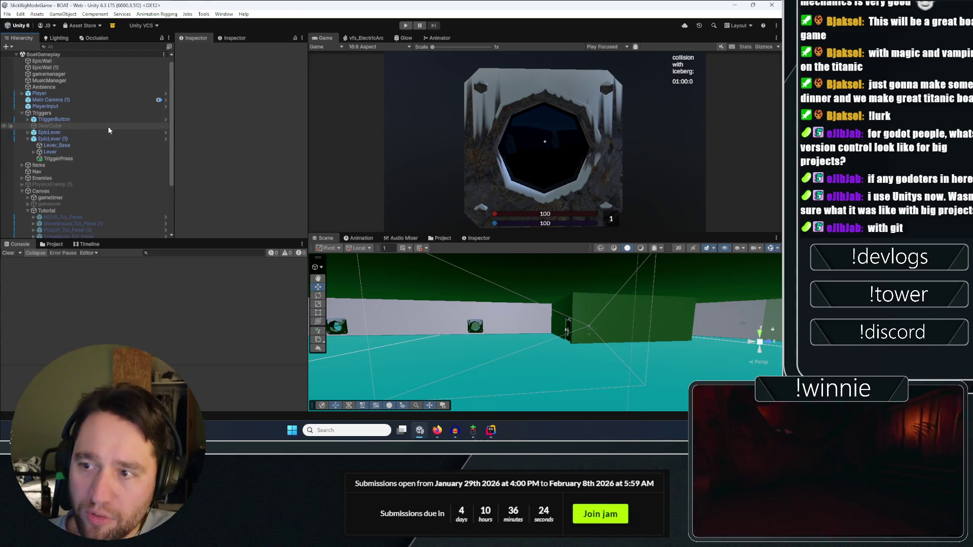
{"action": "left_click", "coordinate": [55, 244]}
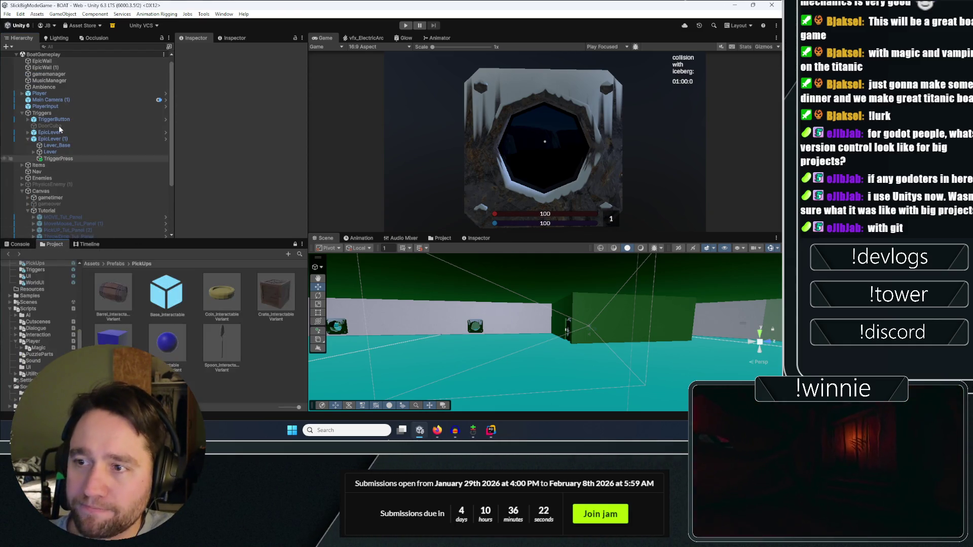
{"action": "left_click", "coordinate": [48, 74]}
{"action": "left_click", "coordinate": [302, 113]}
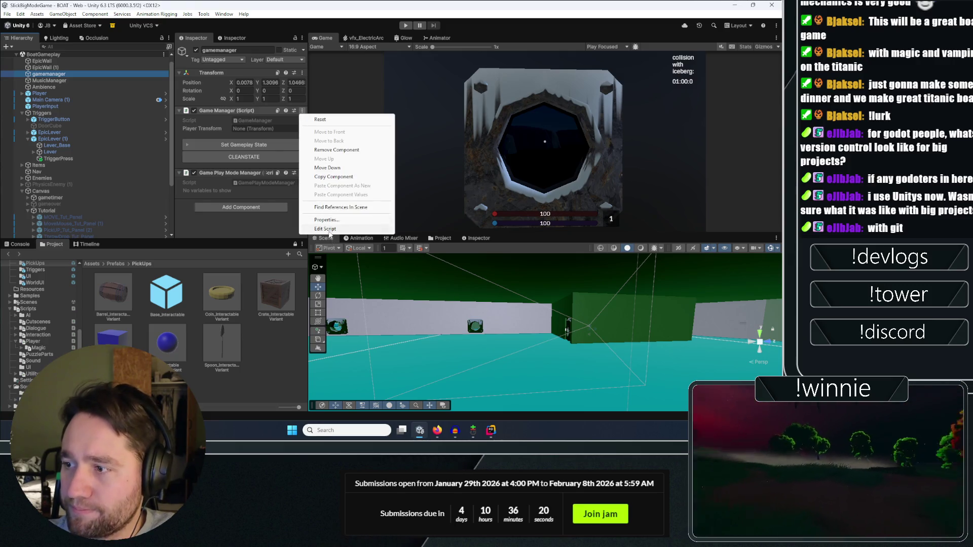
{"action": "left_click", "coordinate": [325, 198]}
Skim the GameManager code, return to Unity and open the Assets > Scripts folder.
{"action": "scroll", "coordinate": [169, 148], "scroll_direction": "down", "scroll_amount": 5}
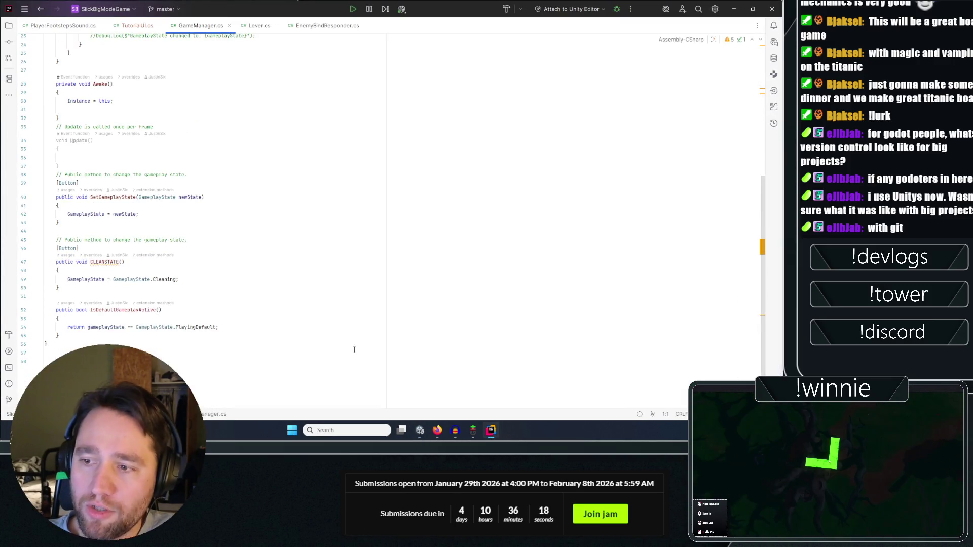
{"action": "mouse_move", "coordinate": [243, 400]}
{"action": "left_mouse_down"}
{"action": "mouse_move", "coordinate": [152, 50]}
{"action": "mouse_move", "coordinate": [241, 199]}
{"action": "left_mouse_up"}
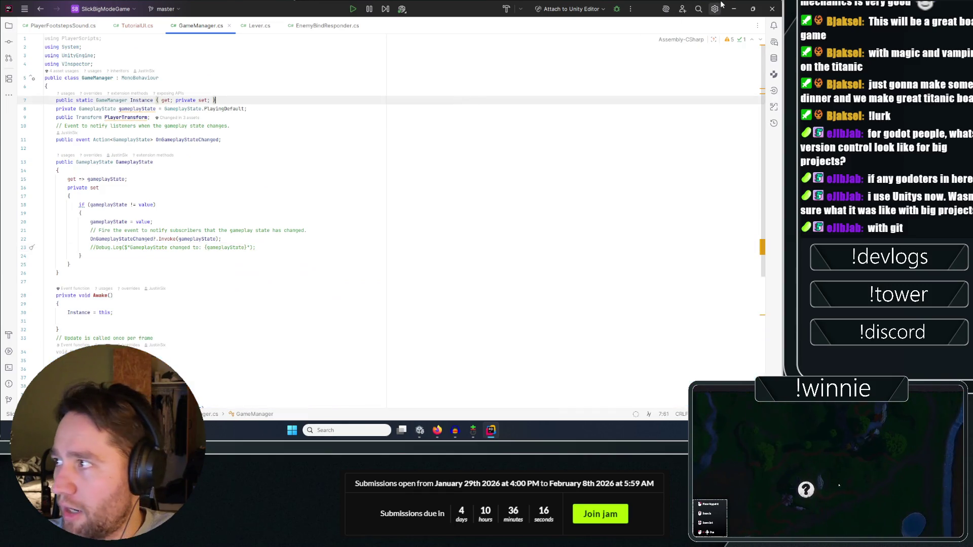
{"action": "key", "text": "alt+Tab"}
{"action": "left_click", "coordinate": [90, 264]}
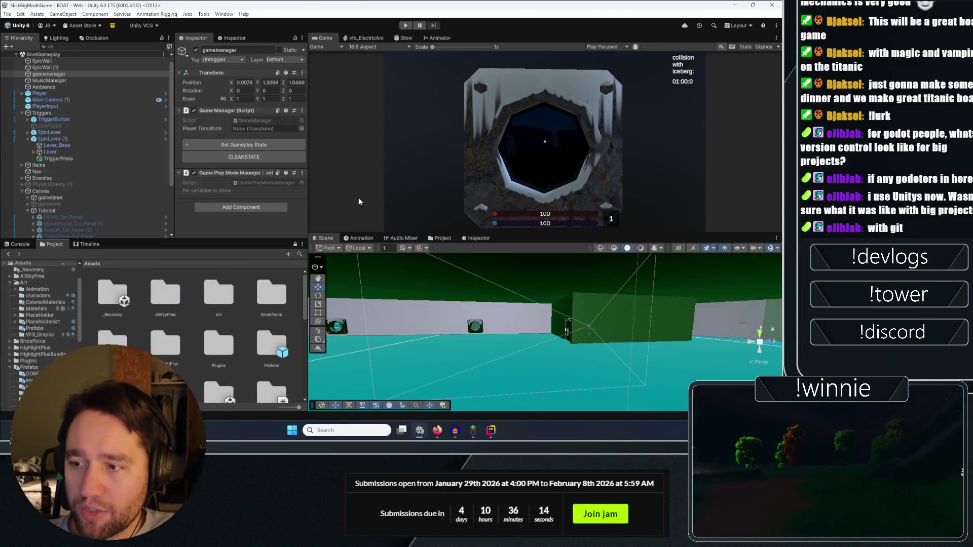
{"action": "scroll", "coordinate": [243, 324], "scroll_direction": "down", "scroll_amount": 5}
{"action": "scroll", "coordinate": [251, 330], "scroll_direction": "up", "scroll_amount": 5}
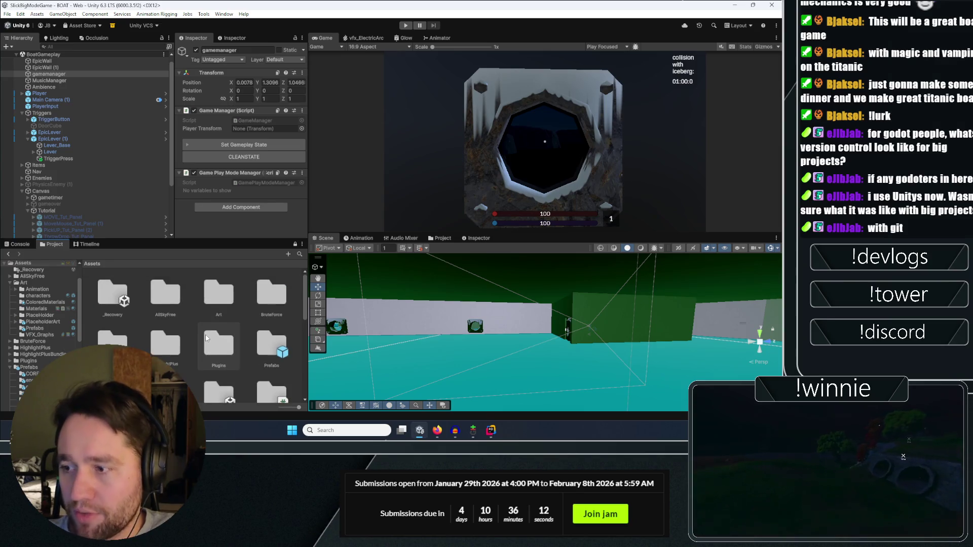
{"action": "scroll", "coordinate": [223, 335], "scroll_direction": "down", "scroll_amount": 2}
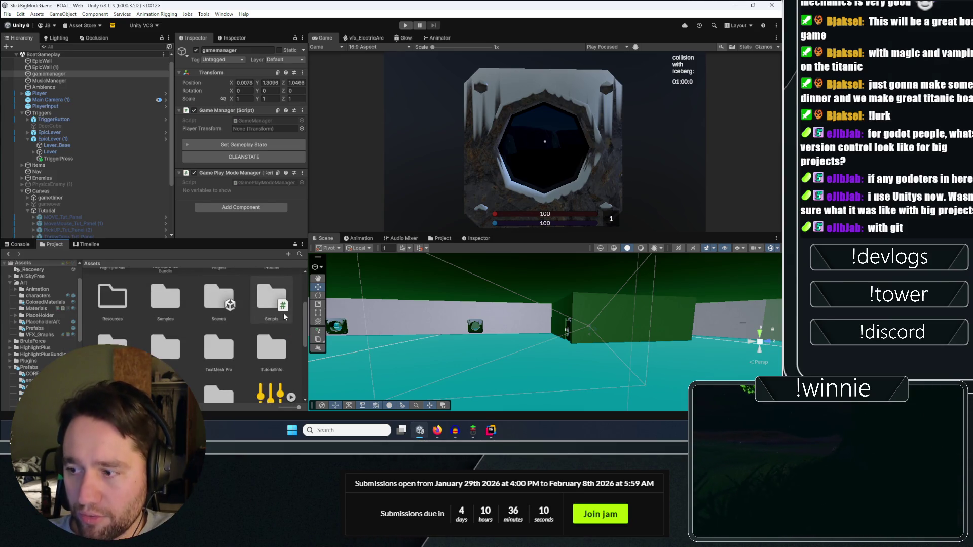
{"action": "double_click", "coordinate": [271, 299]}
{"action": "double_click", "coordinate": [271, 326]}
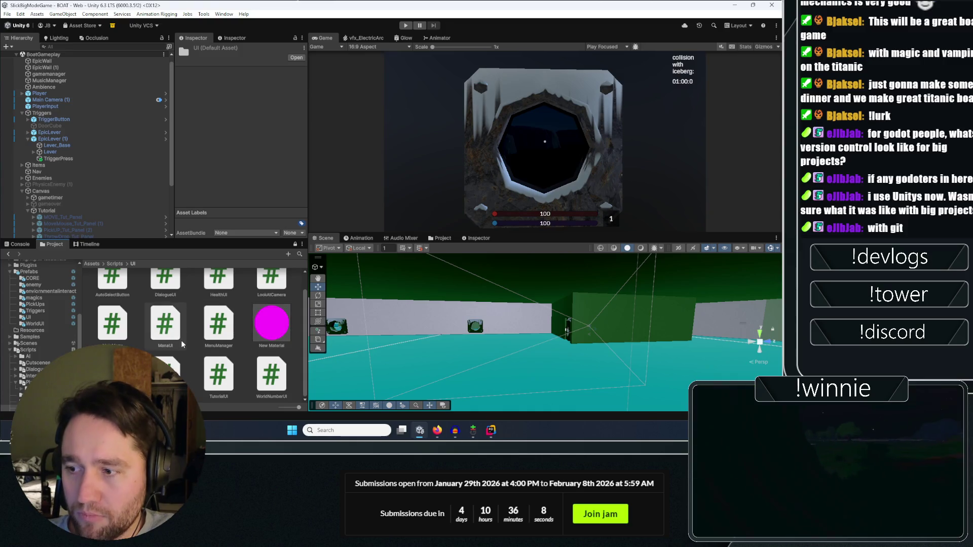
{"action": "left_click", "coordinate": [114, 263]}
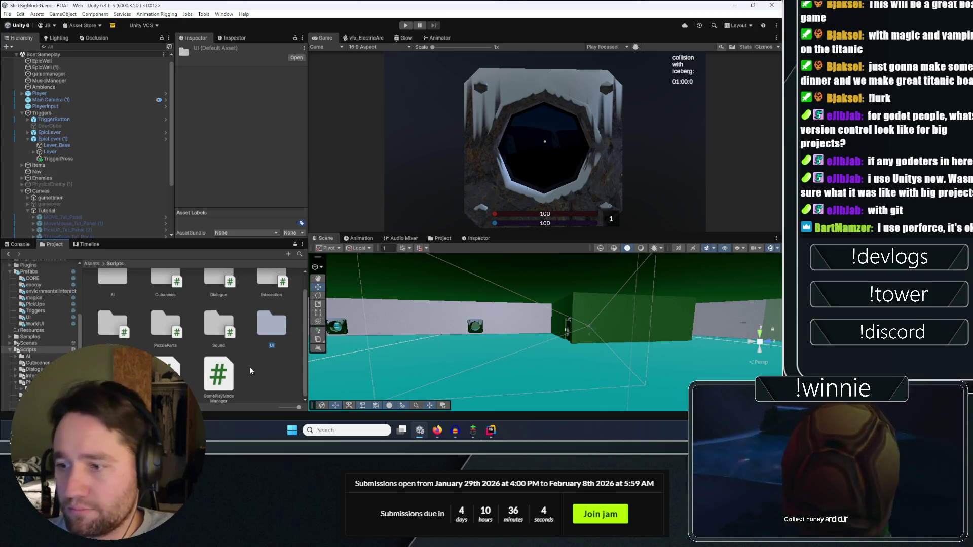
{"action": "right_click", "coordinate": [249, 364]}
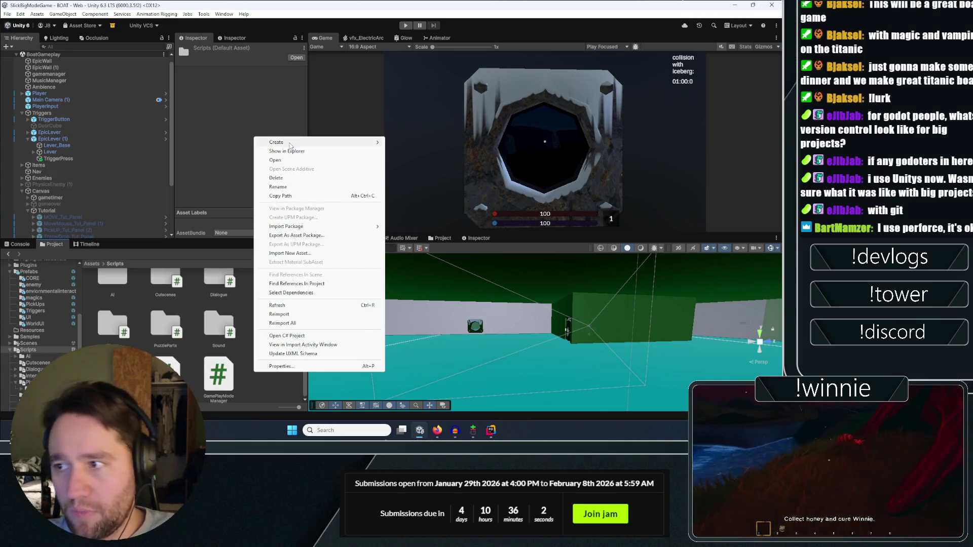
Create a MonoBehaviour script named Tutorial in the Scripts folder and open it in Rider.
{"action": "left_click", "coordinate": [430, 142]}
{"action": "type", "text": "Tutoria"}
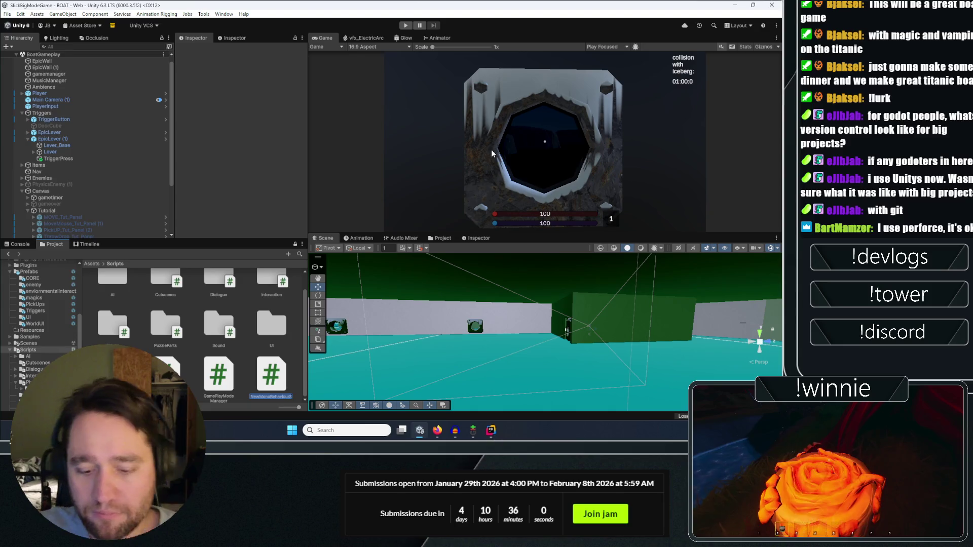
{"action": "type", "text": "l"}
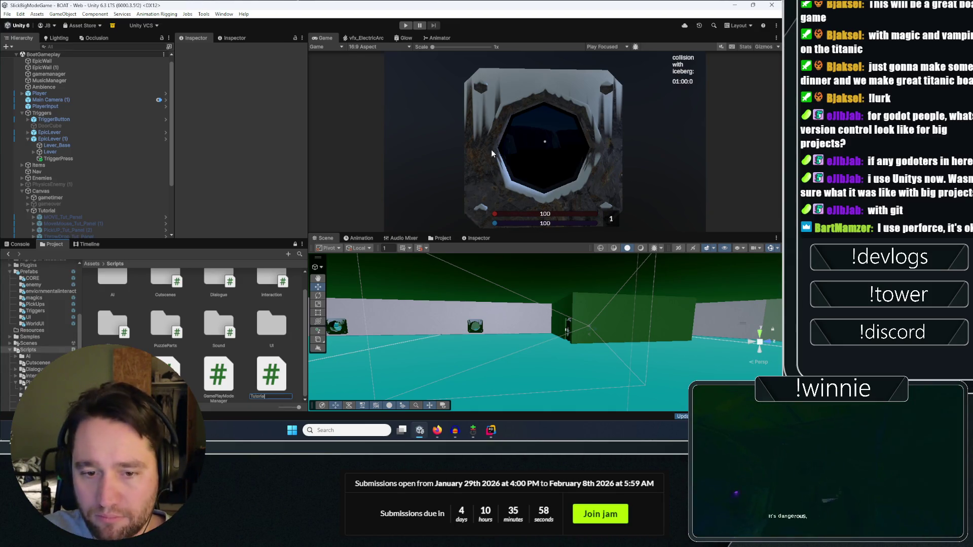
{"action": "key", "text": "Return"}
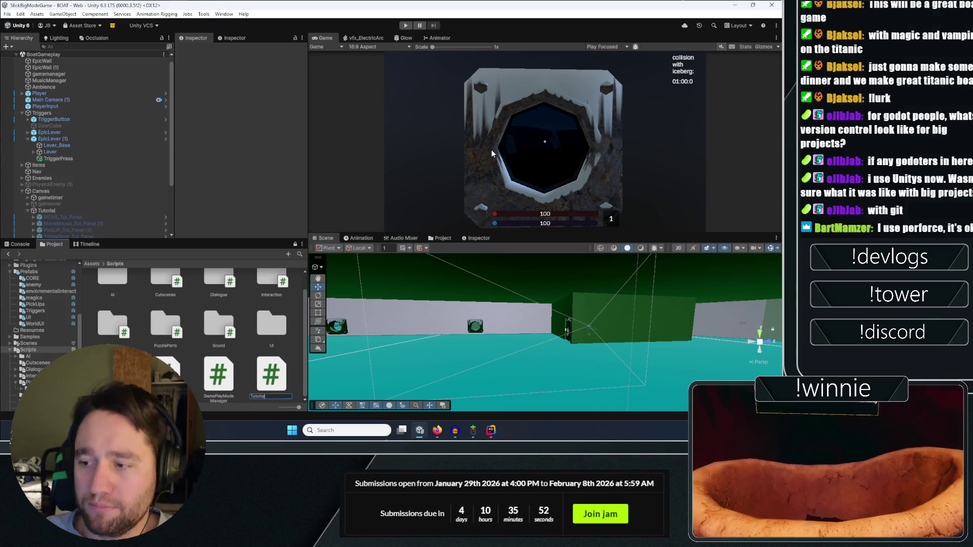
{"action": "key", "text": "Return"}
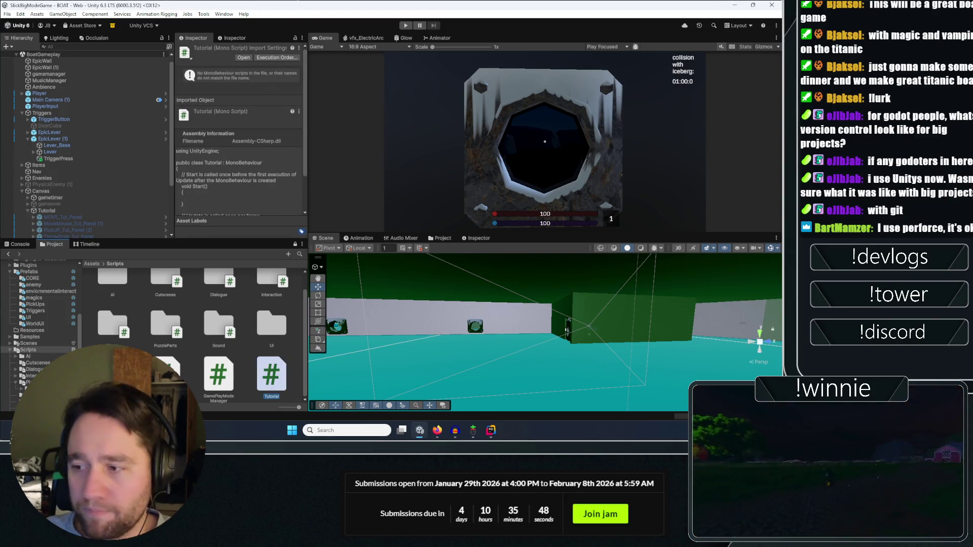
{"action": "double_click", "coordinate": [271, 375]}
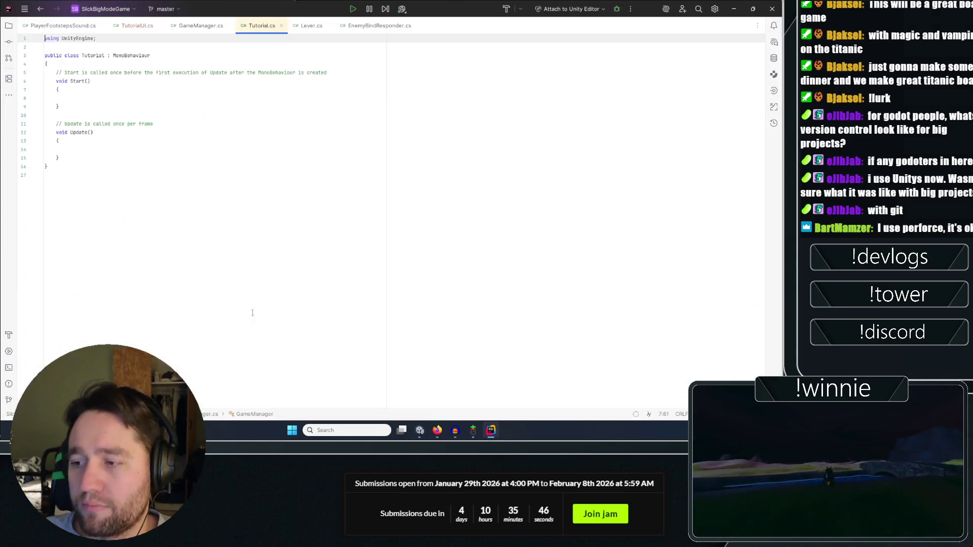
Delete the default Start and Update methods from the Tutorial class, leaving an empty body.
{"action": "left_click", "coordinate": [68, 108]}
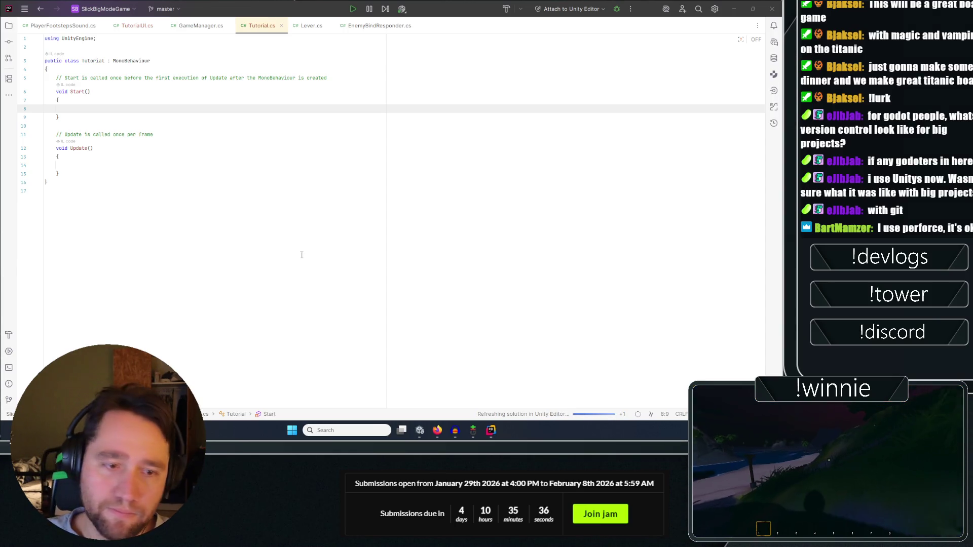
{"action": "left_click", "coordinate": [211, 137]}
{"action": "left_click", "coordinate": [46, 181]}
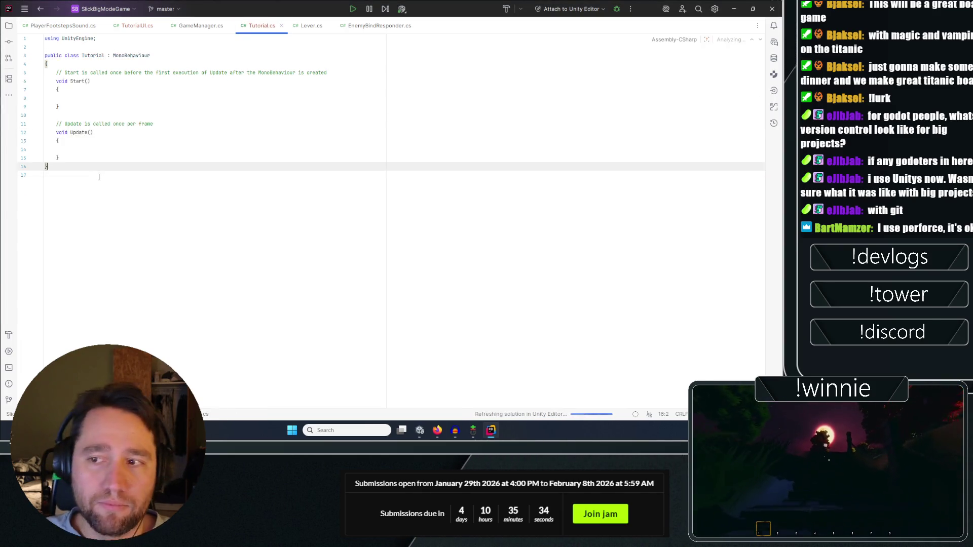
{"action": "left_click_drag", "start_coordinate": [61, 174], "coordinate": [45, 78]}
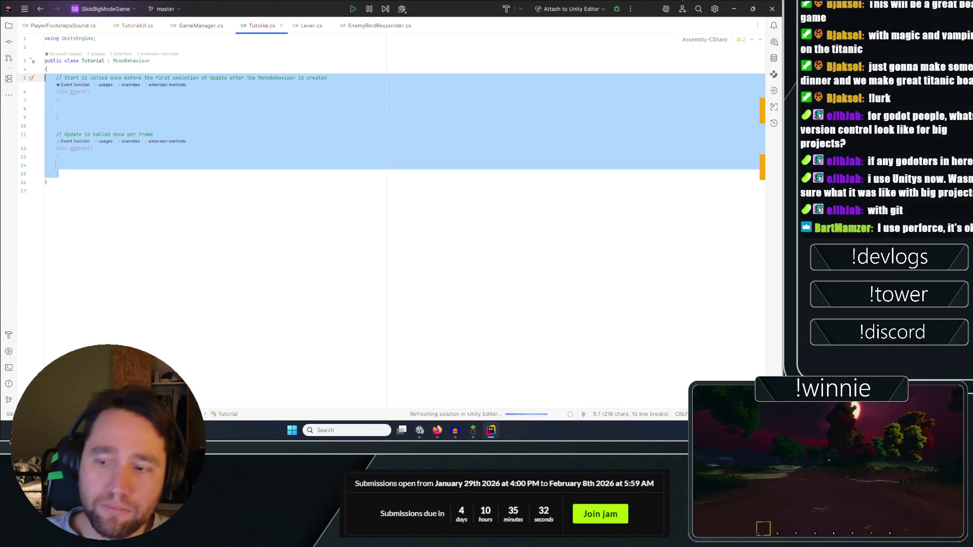
{"action": "key", "text": "BackSpace"}
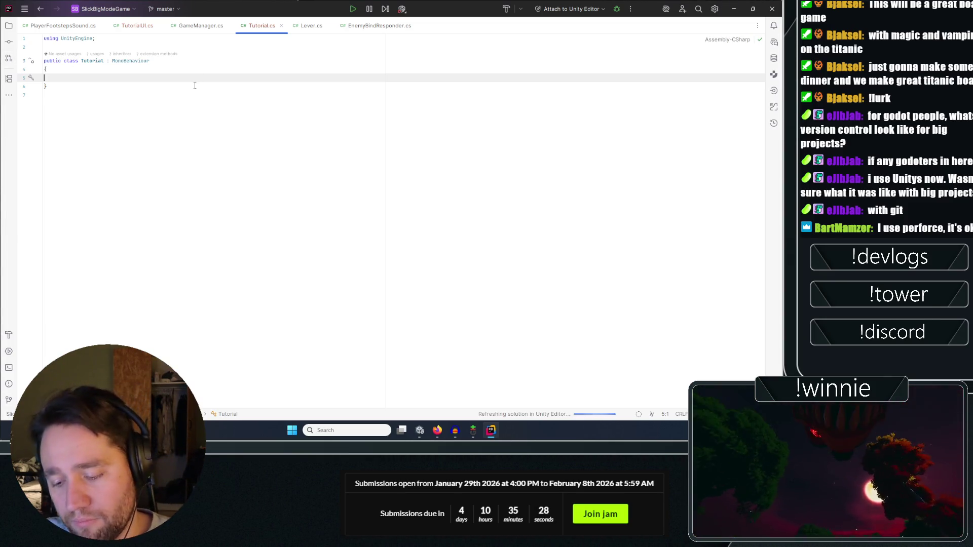
{"action": "key", "text": "Return"}
{"action": "key", "text": "BackSpace"}
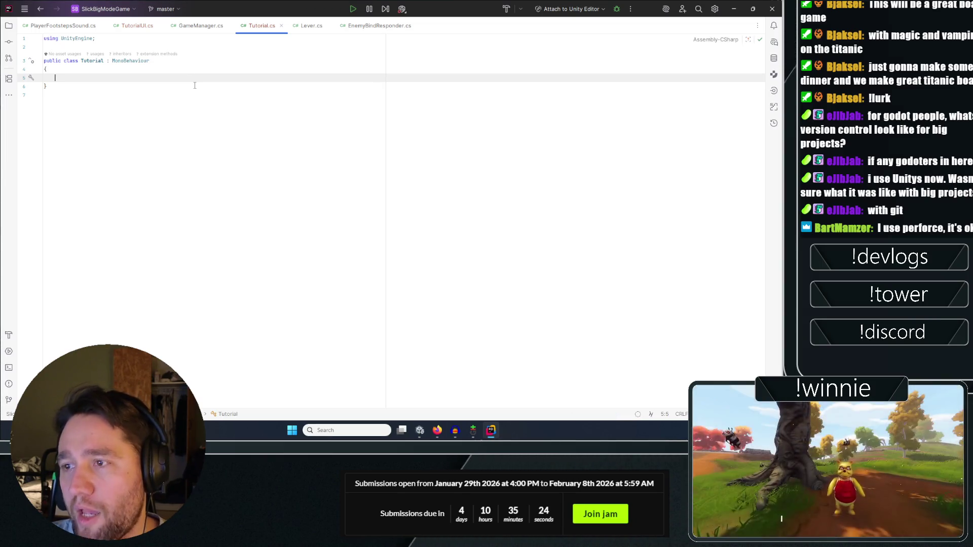
Switch to TutorialUI.cs and add an empty line below the canvas group array field.
{"action": "left_click", "coordinate": [130, 29]}
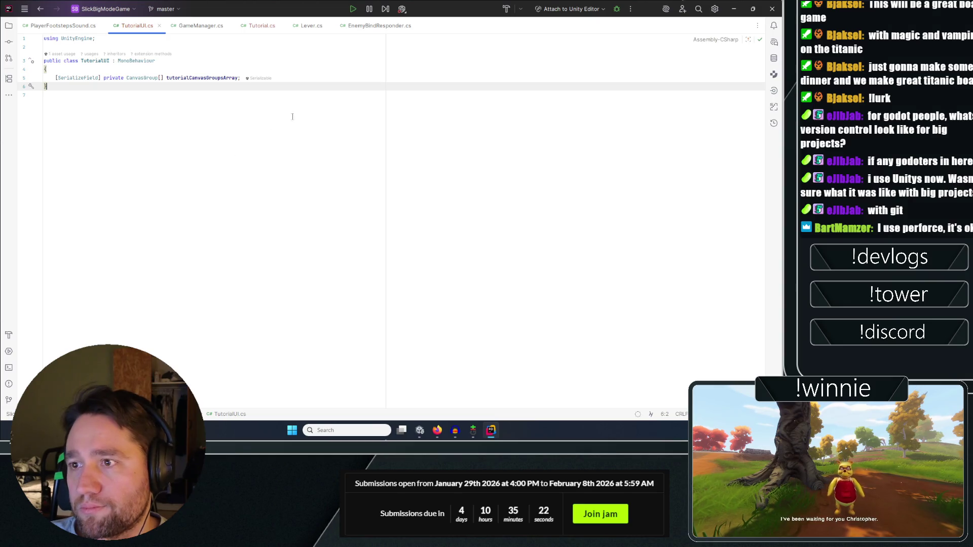
{"action": "left_click", "coordinate": [342, 79]}
{"action": "key", "text": "Return"}
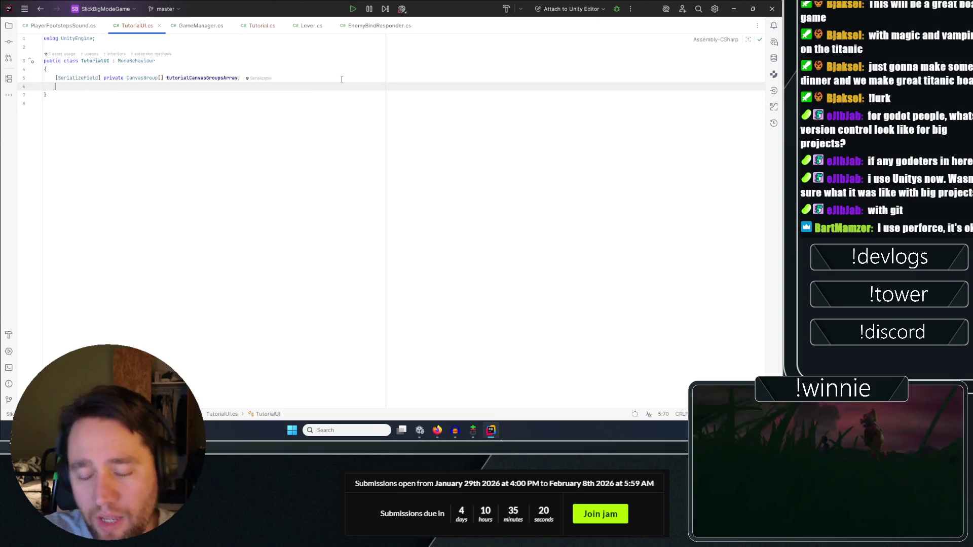
Add a public ShowTutorial method to TutorialUI using the suggested signature and body.
{"action": "key", "text": "Return"}
{"action": "type", "text": "public void S"}
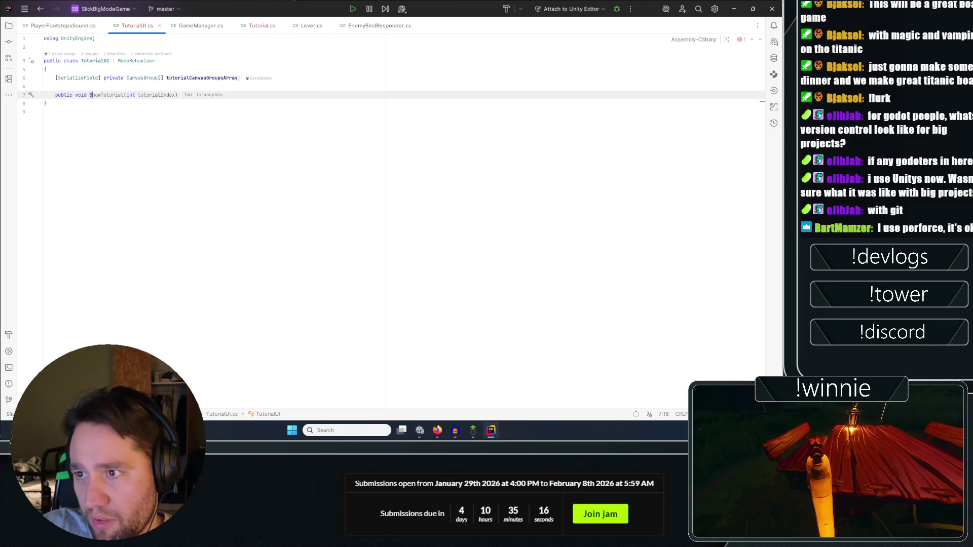
{"action": "key", "text": "Tab"}
{"action": "key", "text": "Tab"}
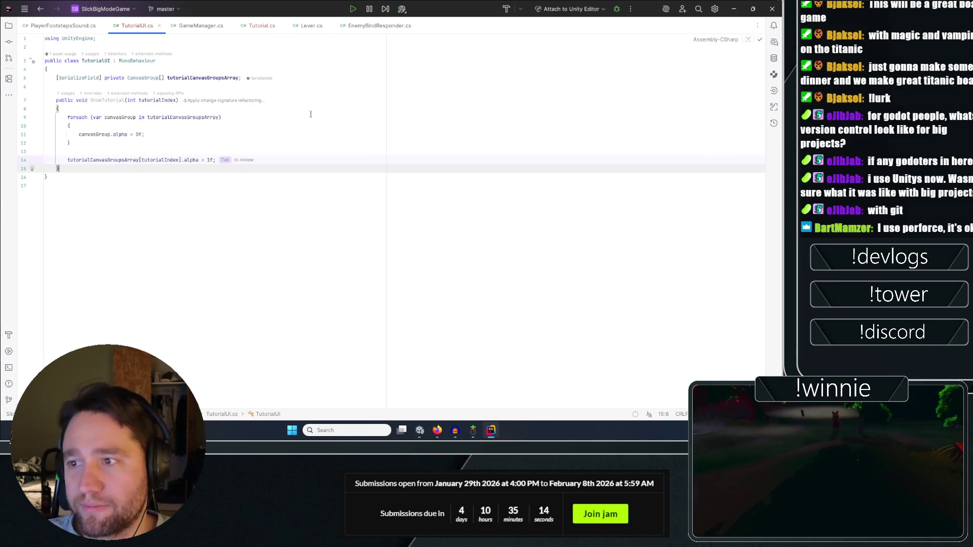
{"action": "left_click", "coordinate": [270, 117]}
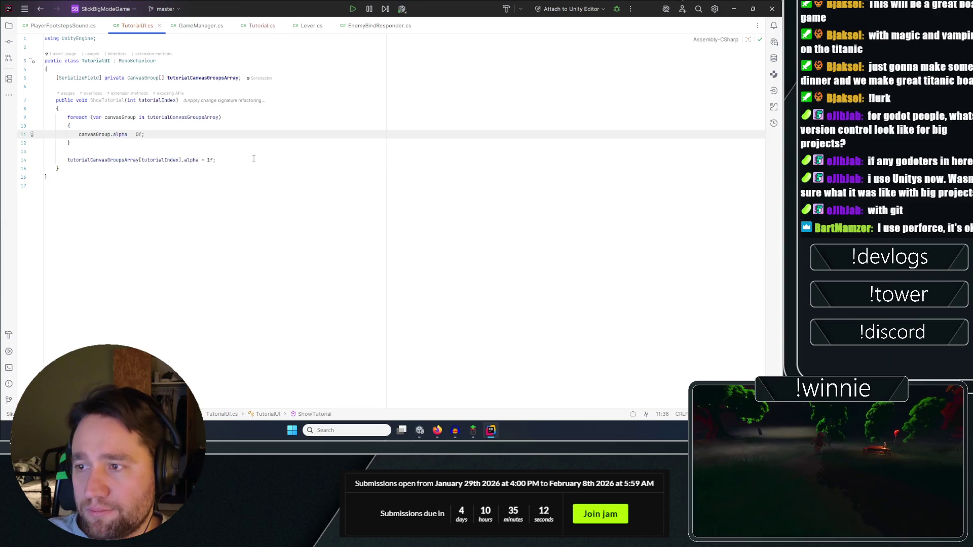
{"action": "left_click_drag", "start_coordinate": [254, 159], "coordinate": [45, 108]}
{"action": "left_click", "coordinate": [235, 160]}
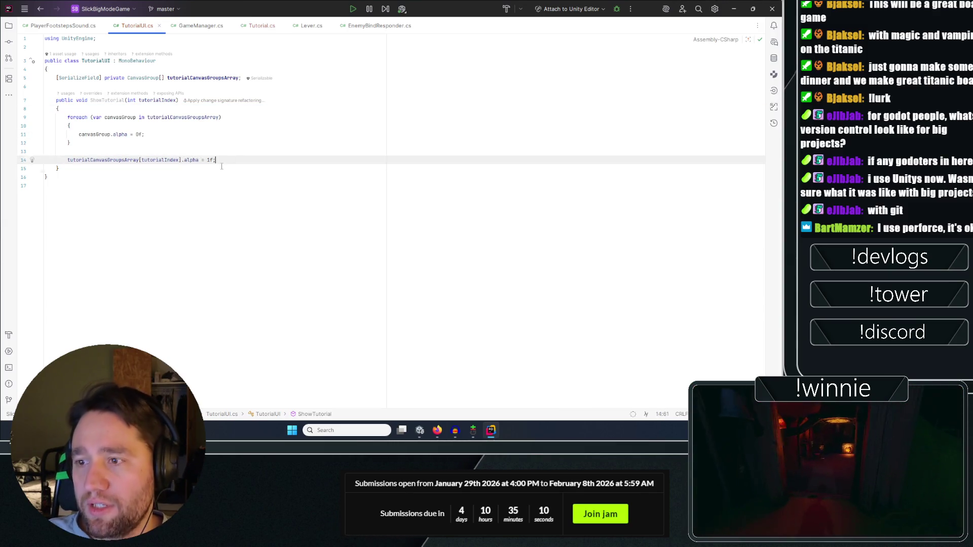
{"action": "left_click", "coordinate": [221, 167]}
Start an IEnumerator Fadeup() coroutine below ShowTutorial with a suggested one-second wait.
{"action": "key", "text": "Return"}
{"action": "key", "text": "Return"}
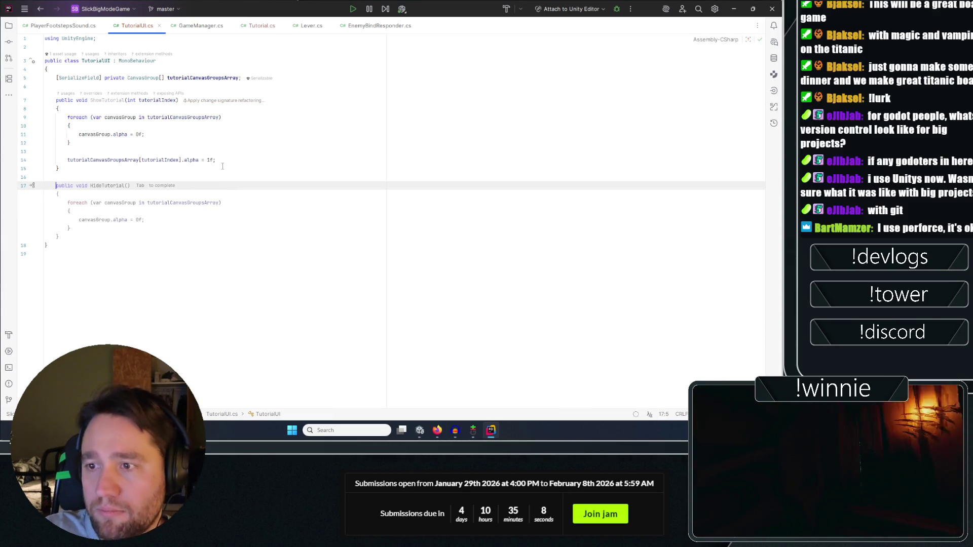
{"action": "type", "text": "IENUM"}
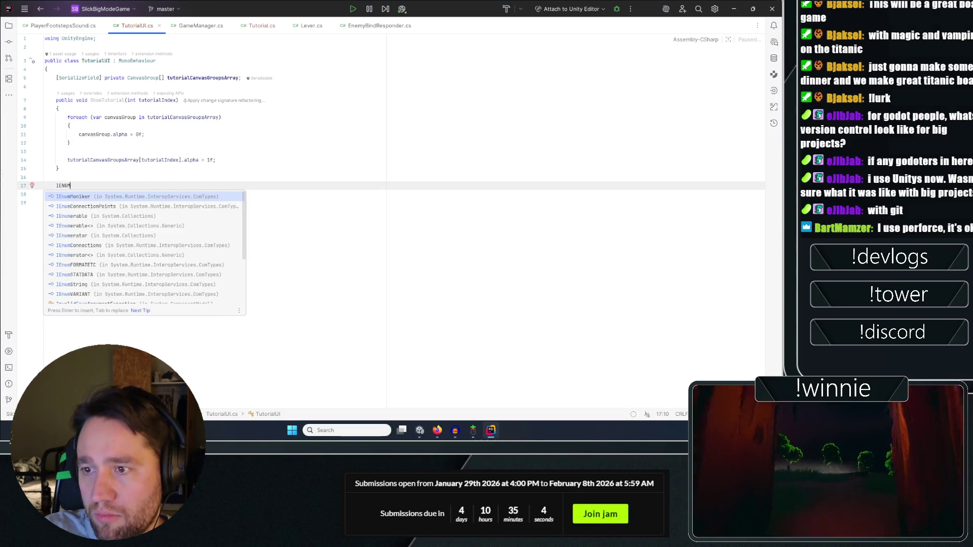
{"action": "key", "text": "BackSpace"}
{"action": "key", "text": "BackSpace"}
{"action": "type", "text": "enumera"}
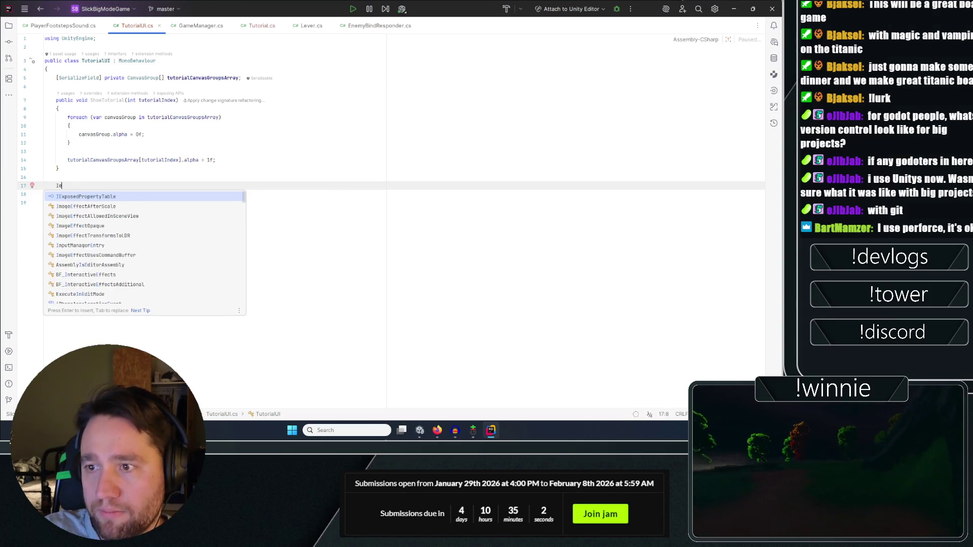
{"action": "key", "text": "Down"}
{"action": "key", "text": "Down"}
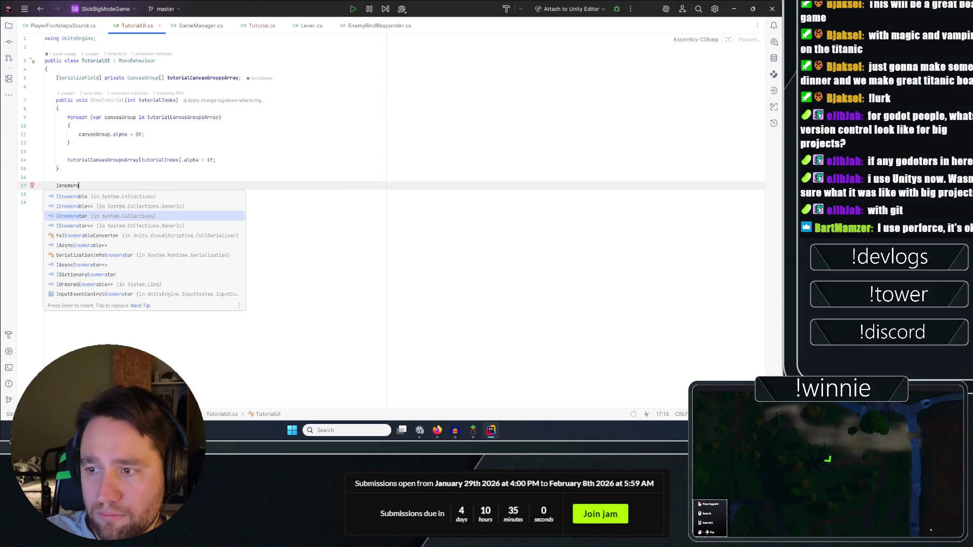
{"action": "key", "text": "Return"}
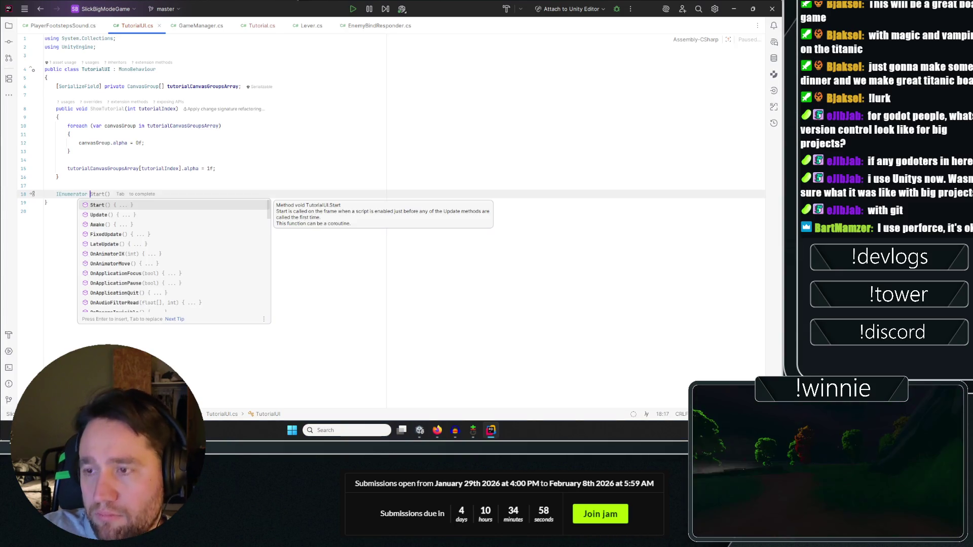
{"action": "type", "text": "FadeInCanvas"}
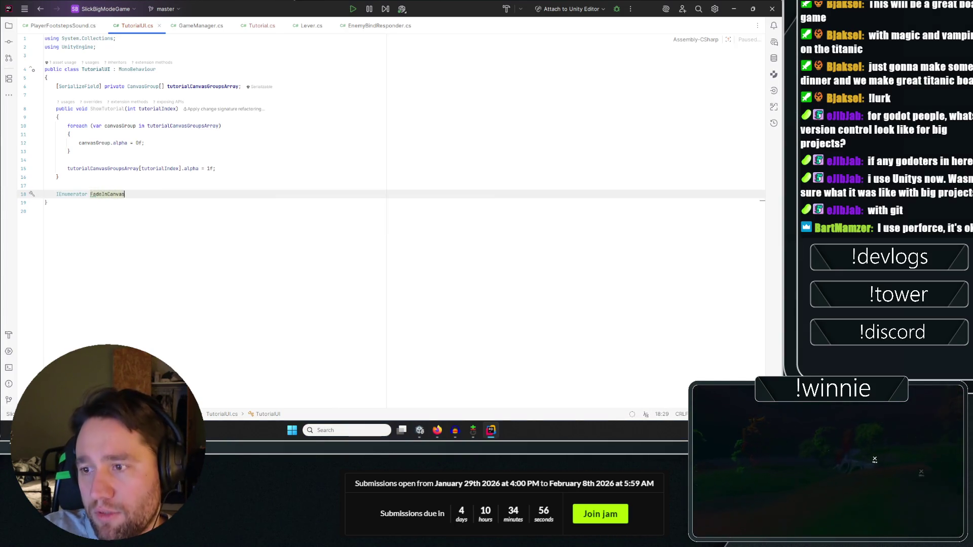
{"action": "type", "text": "Group()"}
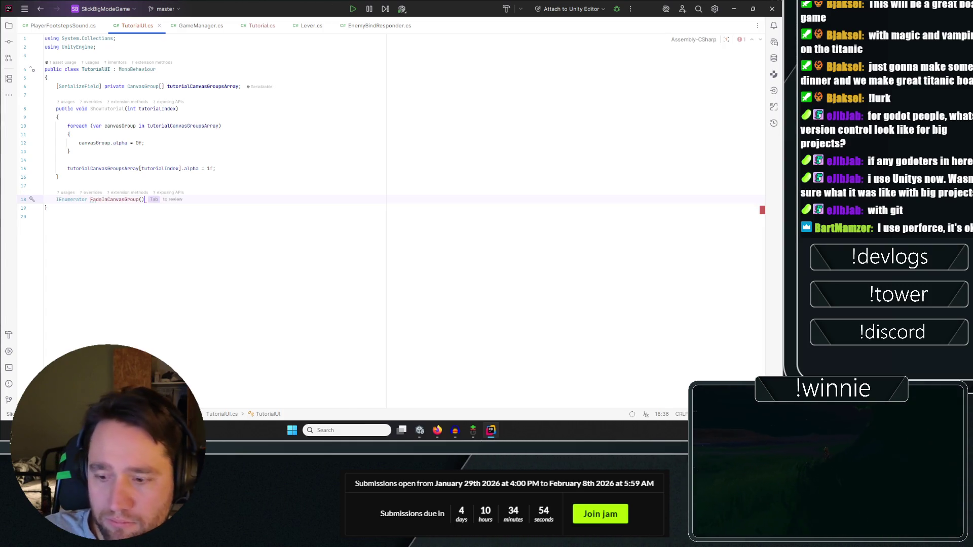
{"action": "key", "text": "Return"}
{"action": "type", "text": "{"}
{"action": "key", "text": "Return"}
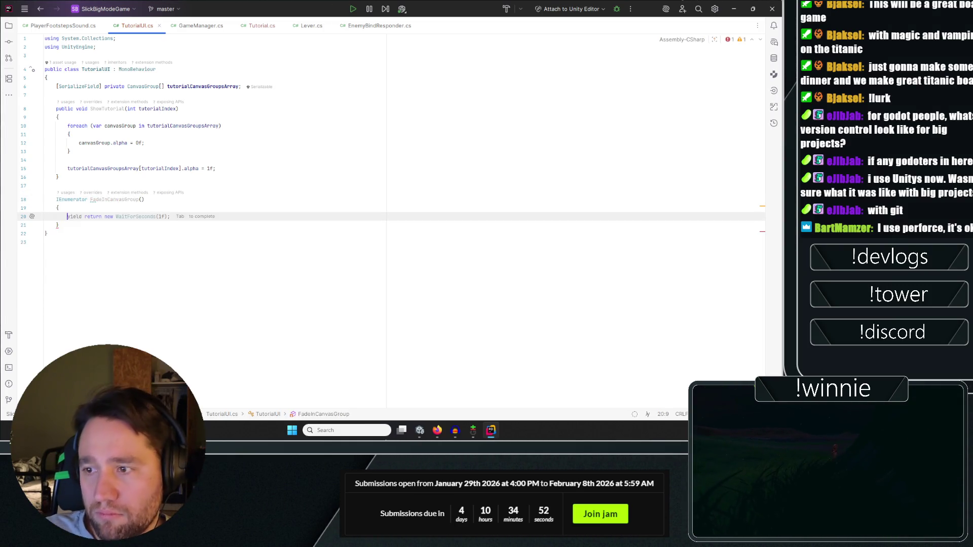
{"action": "key", "text": "Tab"}
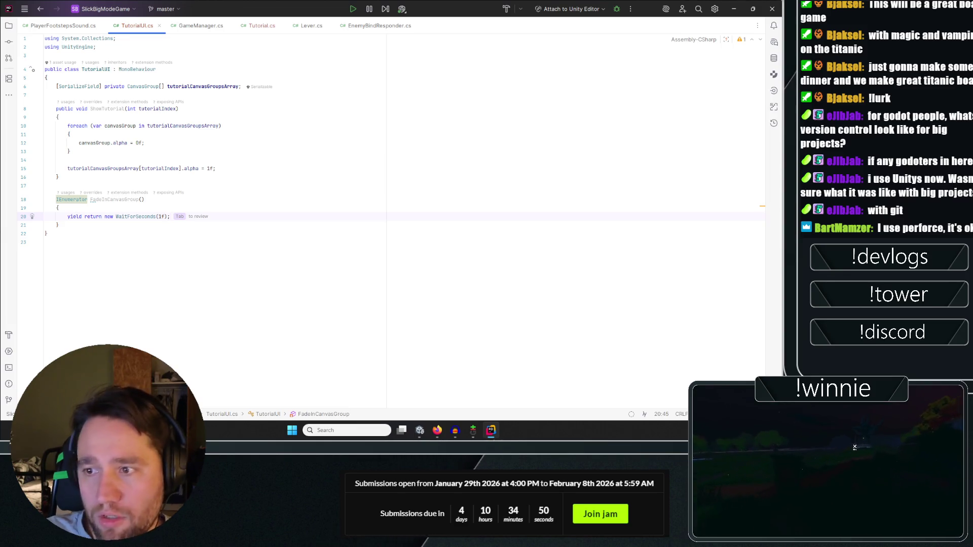
Clear the wait and half-typed while, then delete the whole FadeInCanvasGroup coroutine.
{"action": "key", "text": "ctrl+shift+Left"}
{"action": "key", "text": "ctrl+shift+Left"}
{"action": "key", "text": "ctrl+shift+Left"}
{"action": "key", "text": "BackSpace"}
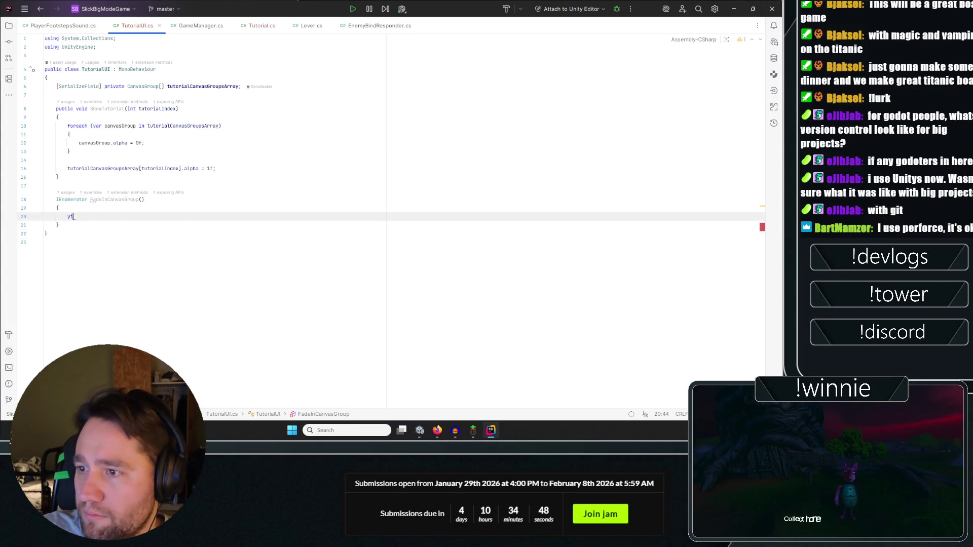
{"action": "key", "text": "BackSpace"}
{"action": "key", "text": "BackSpace"}
{"action": "type", "text": "wh"}
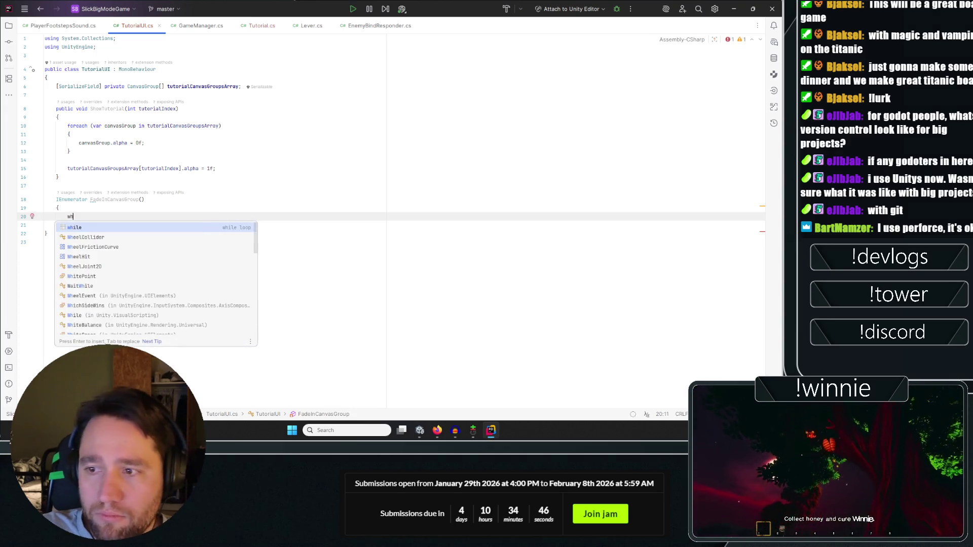
{"action": "type", "text": "i"}
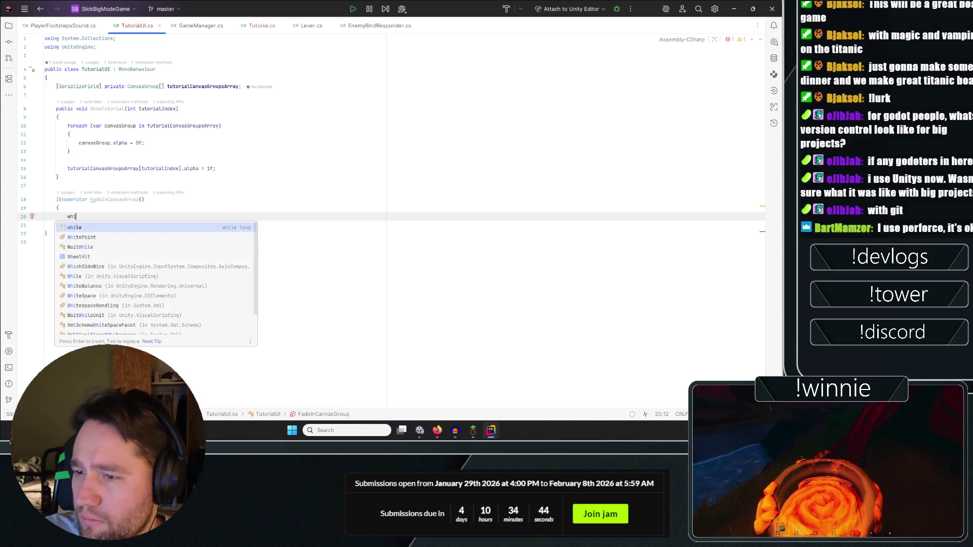
{"action": "key", "text": "BackSpace"}
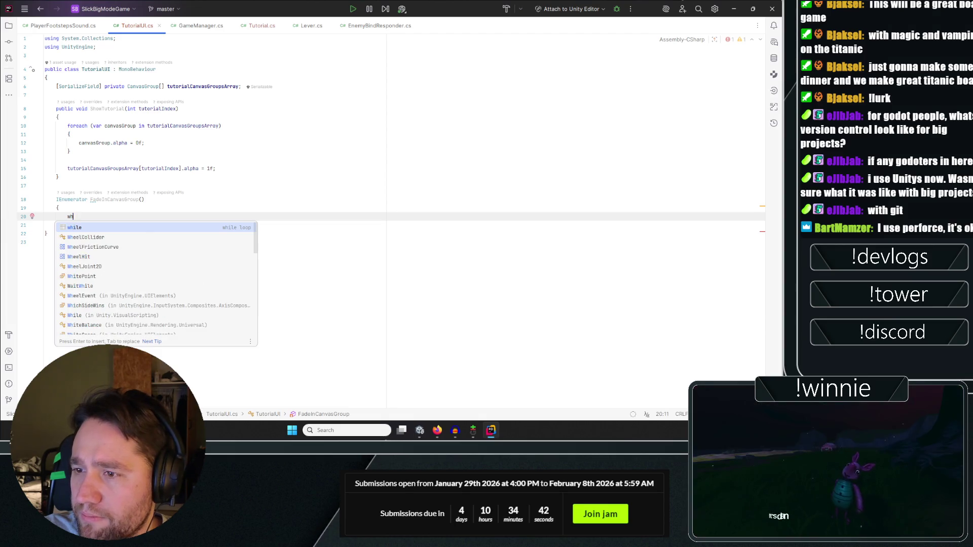
{"action": "key", "text": "BackSpace"}
{"action": "key", "text": "BackSpace"}
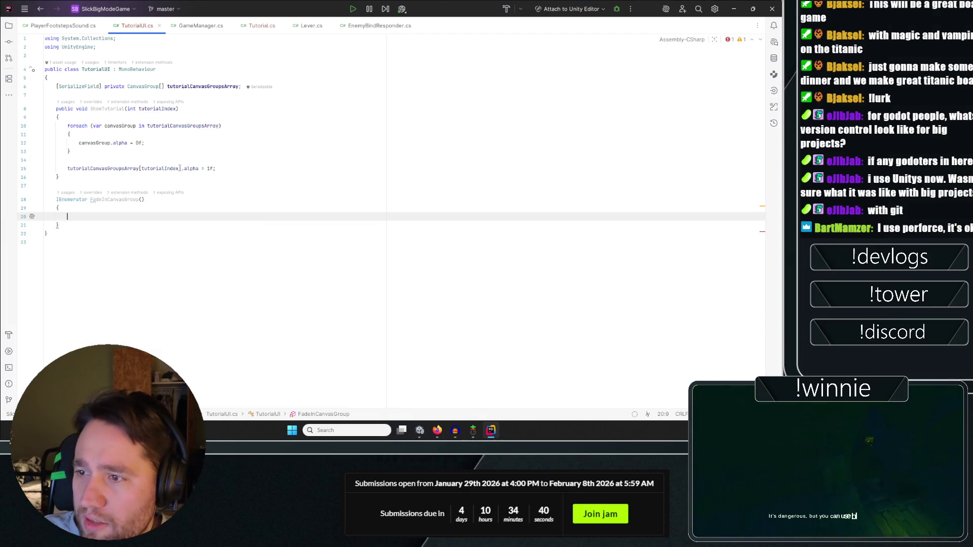
{"action": "left_click", "coordinate": [101, 168]}
{"action": "left_click_drag", "start_coordinate": [59, 225], "coordinate": [33, 197]}
{"action": "key", "text": "BackSpace"}
Select the ShowTutorial name, move the Tutorial.cs tab to second place, and switch to it.
{"action": "left_click", "coordinate": [228, 170]}
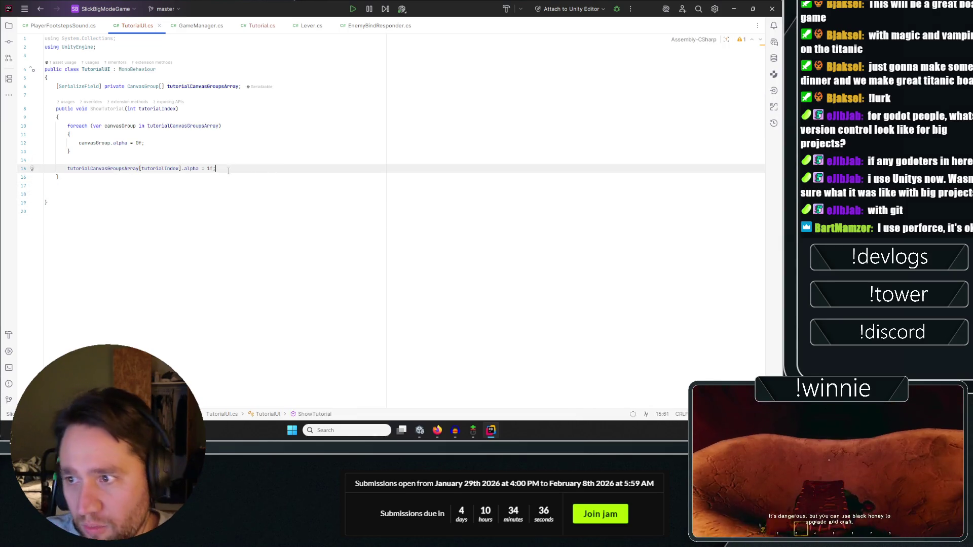
{"action": "left_click", "coordinate": [71, 151]}
{"action": "double_click", "coordinate": [108, 109]}
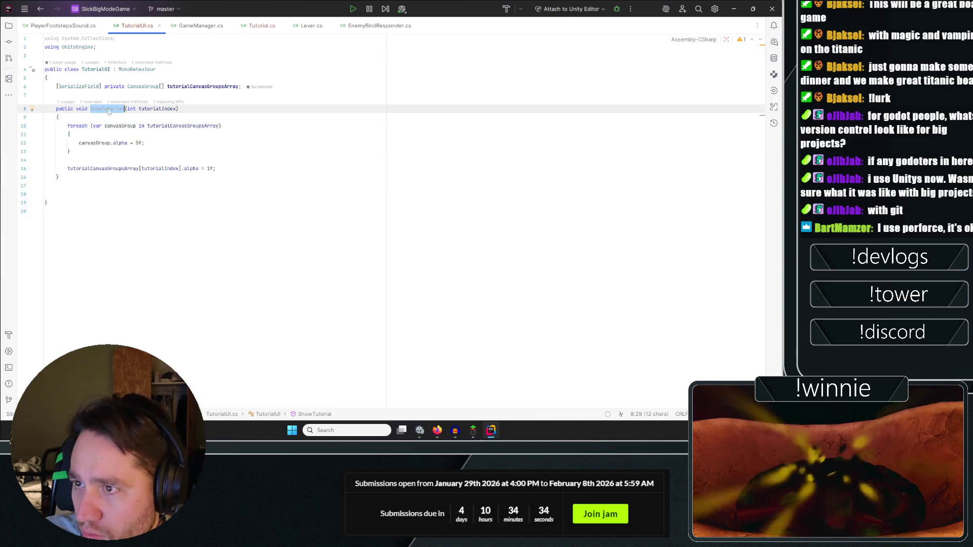
{"action": "left_click", "coordinate": [262, 25]}
{"action": "left_click_drag", "start_coordinate": [261, 26], "coordinate": [134, 26]}
{"action": "left_click", "coordinate": [169, 76]}
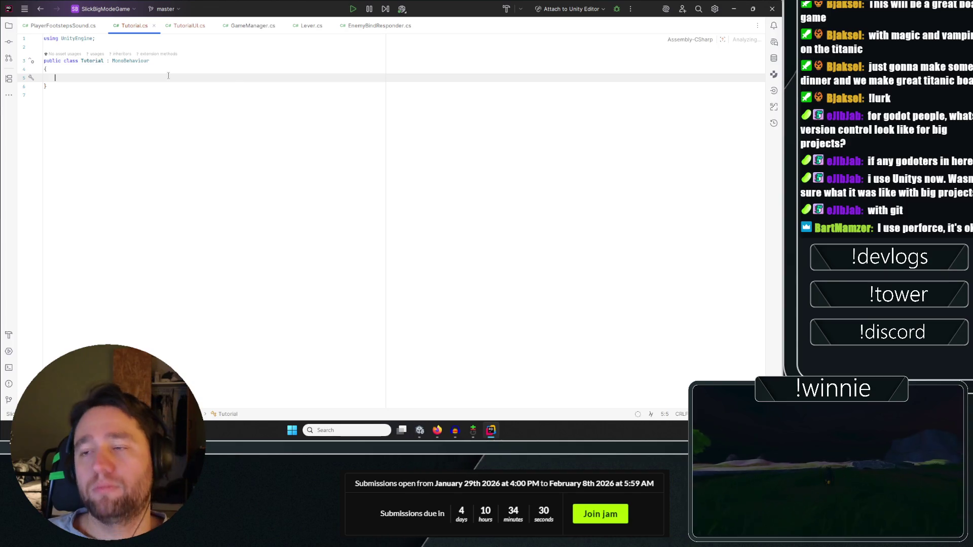
Add a Start method and a [SerializeField] private TutorialUI tutorialUI field to Tutorial.
{"action": "type", "text": "start"}
{"action": "key", "text": "Return"}
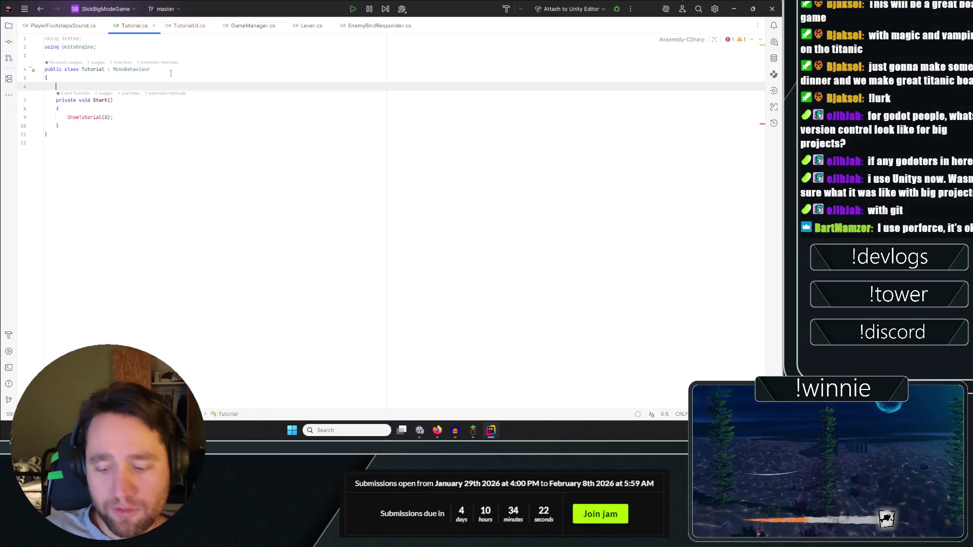
{"action": "type", "text": "ser"}
{"action": "key", "text": "Return"}
{"action": "type", "text": "pri"}
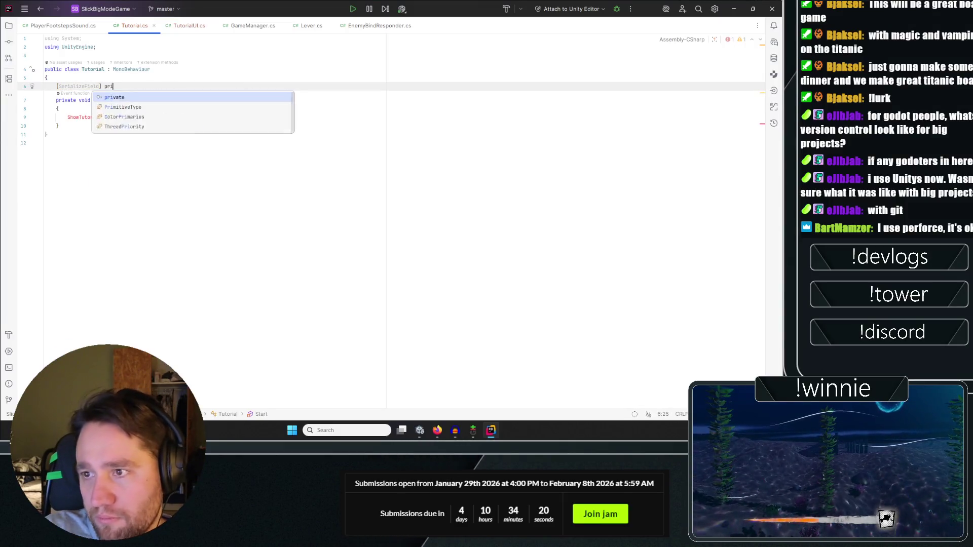
{"action": "key", "text": "Return"}
{"action": "type", "text": "Tutori"}
{"action": "key", "text": "Return"}
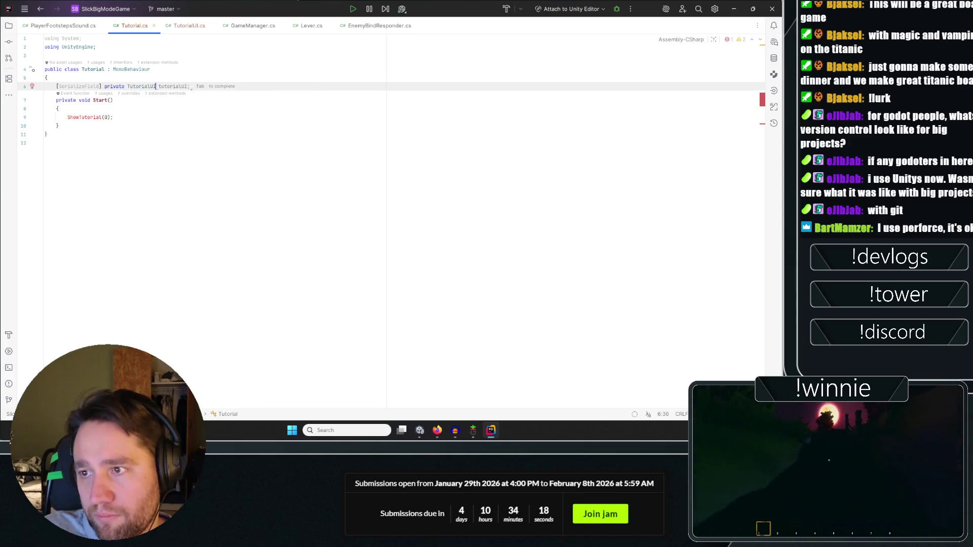
{"action": "key", "text": "Tab"}
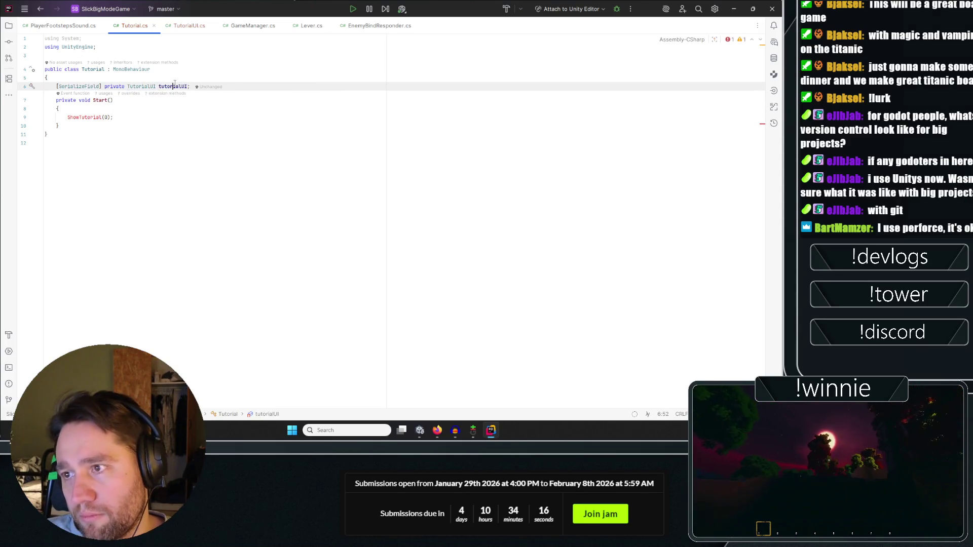
Make Start call tutorialUI.ShowTutorial(0) and add an empty Update method after it.
{"action": "key", "text": "F2"}
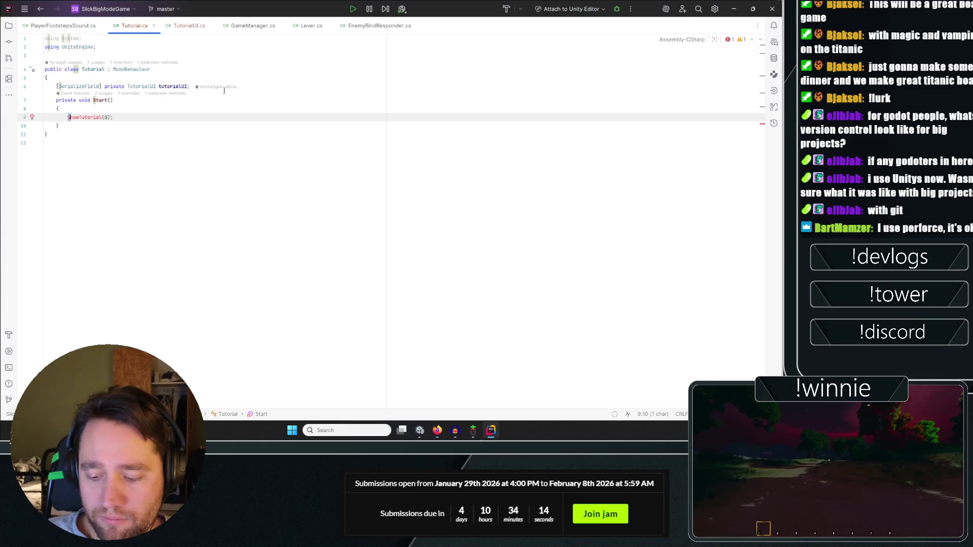
{"action": "type", "text": "tutorialUI."}
{"action": "key", "text": "alt+Return"}
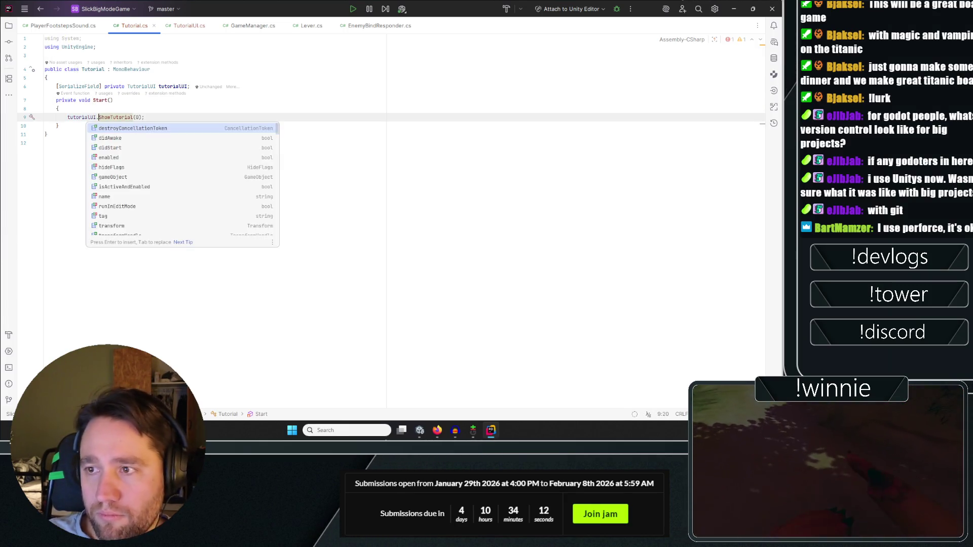
{"action": "key", "text": "Return"}
{"action": "left_click", "coordinate": [140, 116]}
{"action": "key", "text": "Down"}
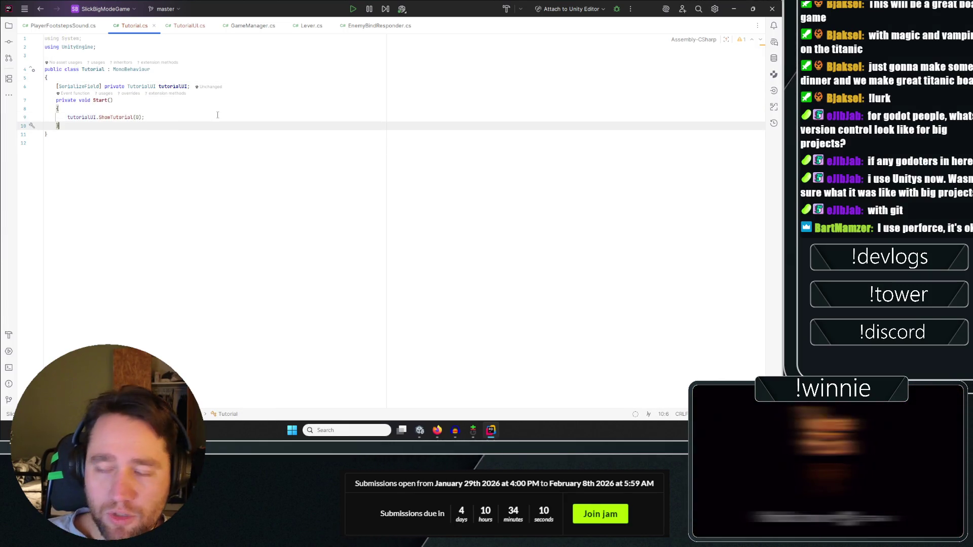
{"action": "key", "text": "Return"}
{"action": "key", "text": "Tab"}
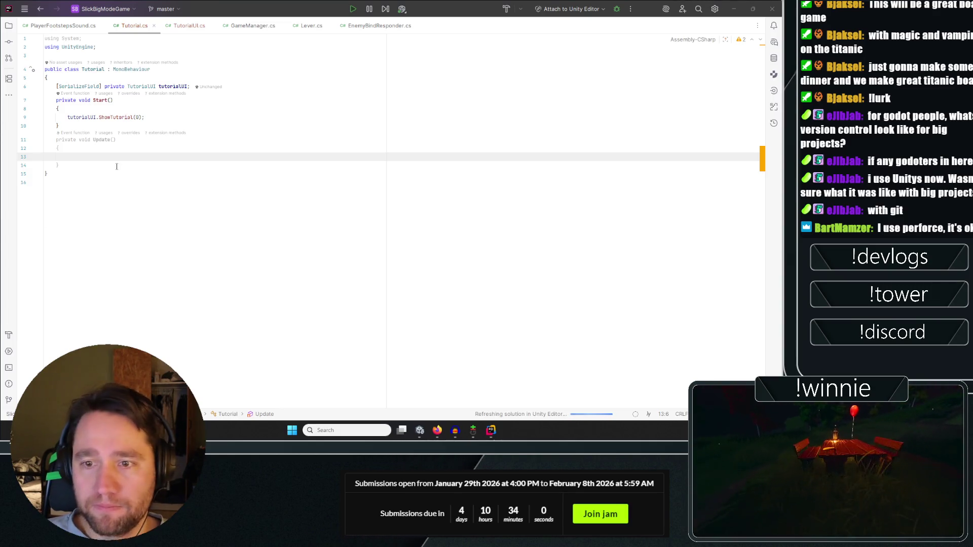
Add a private bool tutorialCompelte = false field below the tutorialUI field.
{"action": "left_click", "coordinate": [355, 86]}
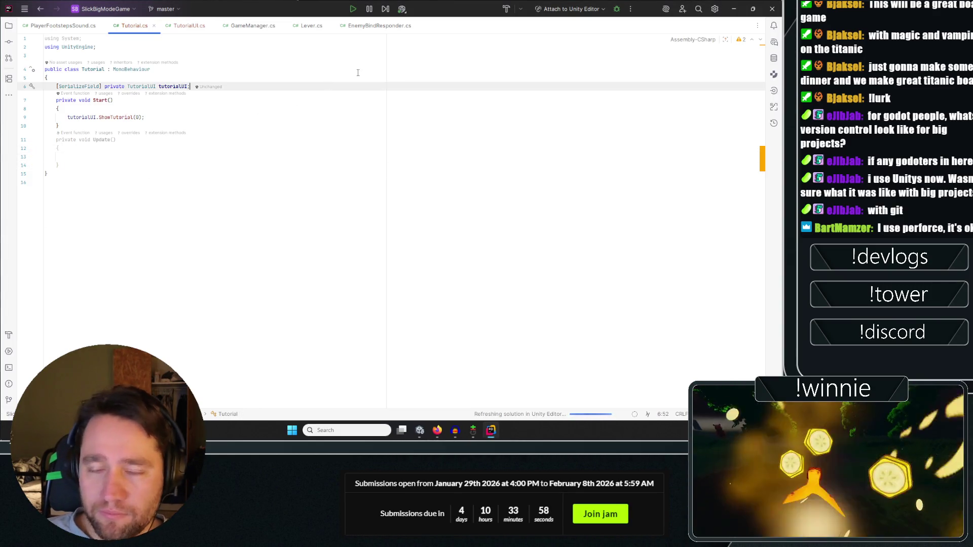
{"action": "key", "text": "Return"}
{"action": "type", "text": "bool tuto"}
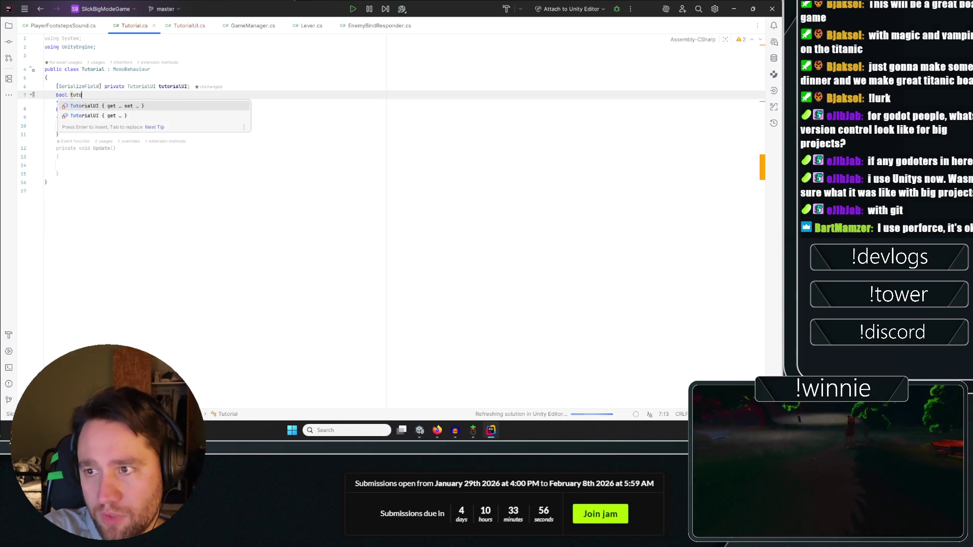
{"action": "type", "text": "rialCompelte = false;"}
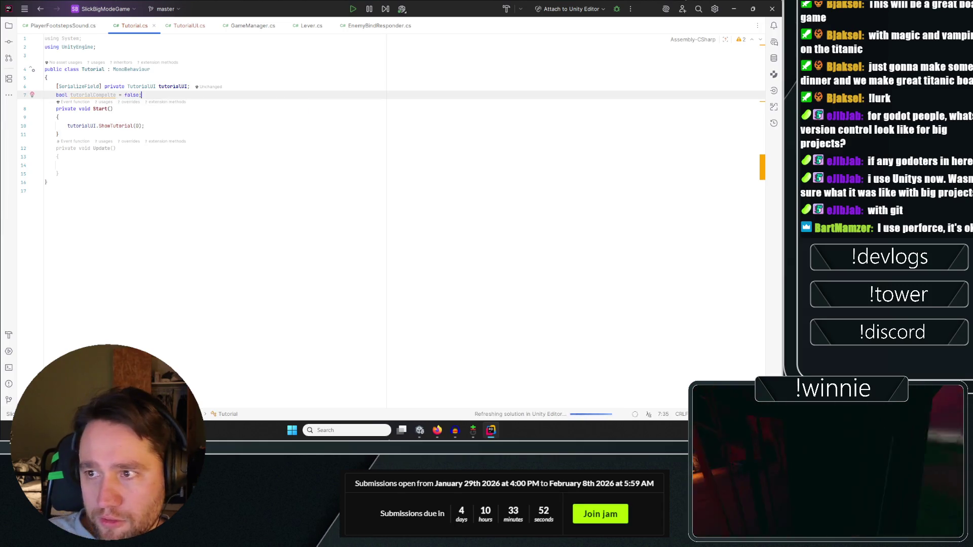
{"action": "key", "text": "ctrl+s"}
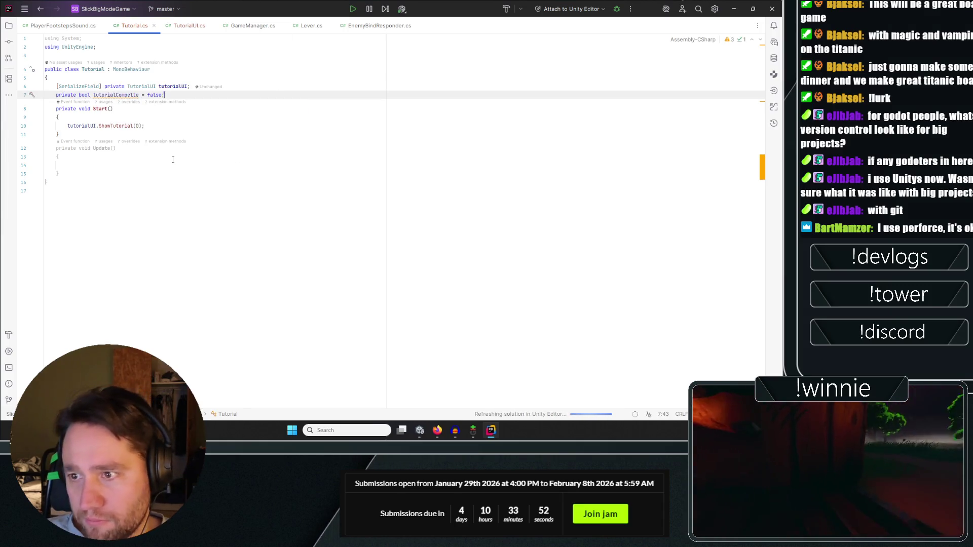
Make Update return early with if(tutorialCompelte) {return;}, leaving a new line below.
{"action": "left_click", "coordinate": [225, 156]}
{"action": "key", "text": "Down"}
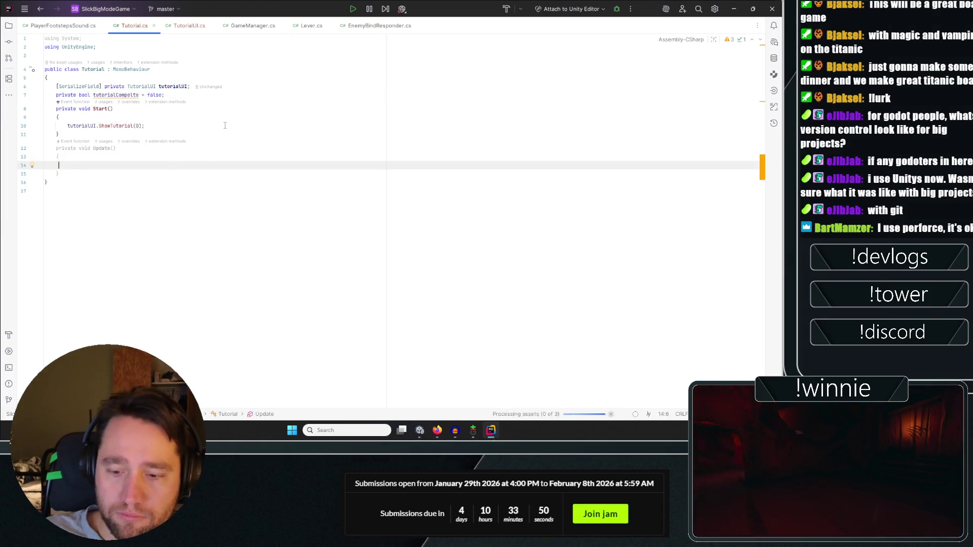
{"action": "type", "text": "if"}
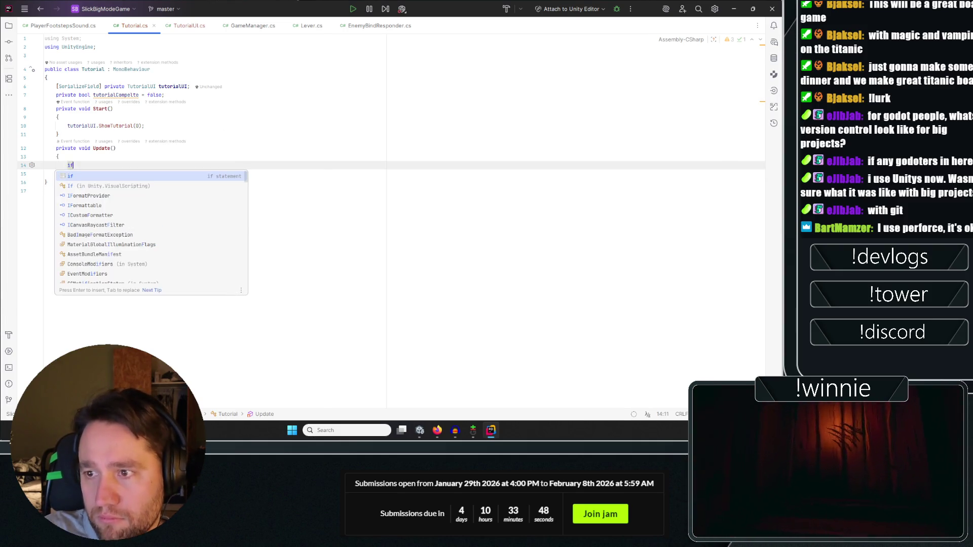
{"action": "type", "text": "(tut"}
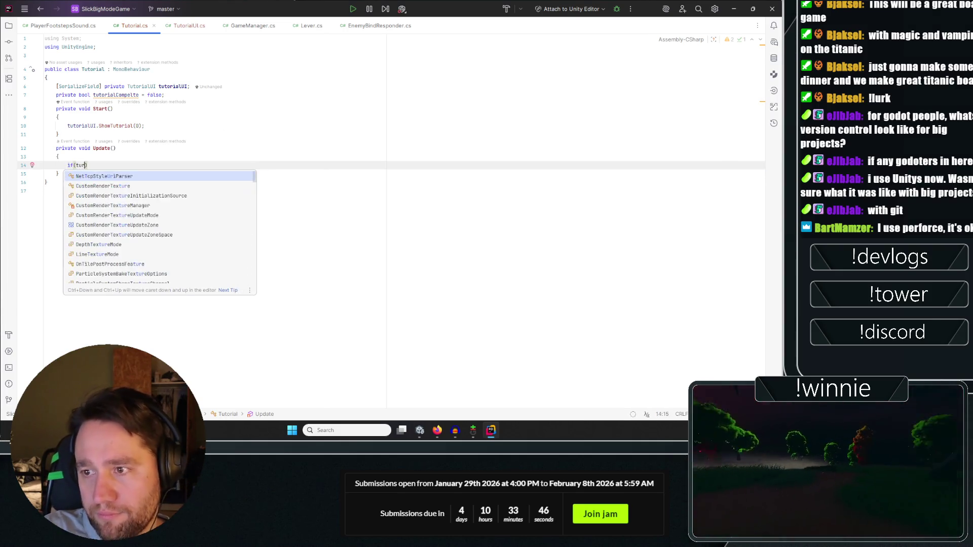
{"action": "key", "text": "Return"}
{"action": "type", "text": ") {"}
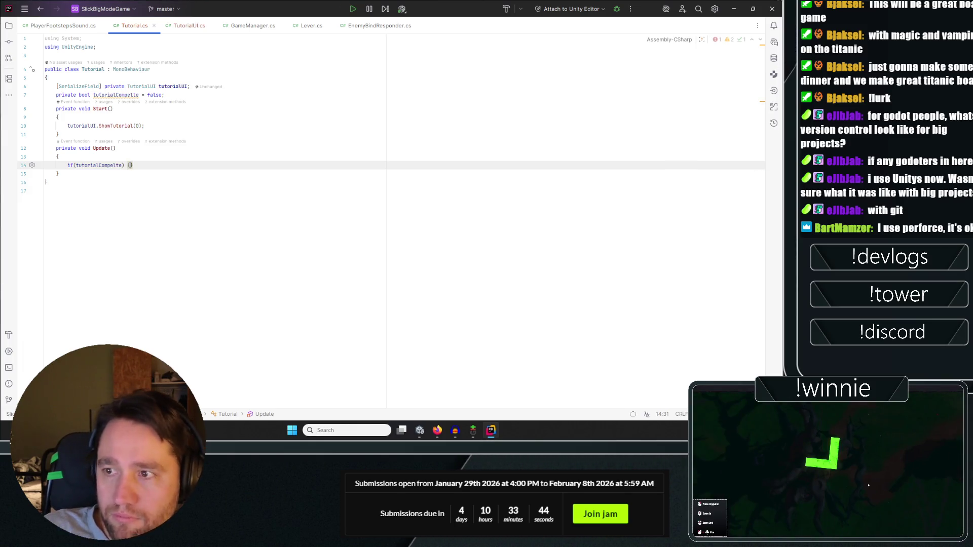
{"action": "type", "text": "ret"}
{"action": "key", "text": "Return"}
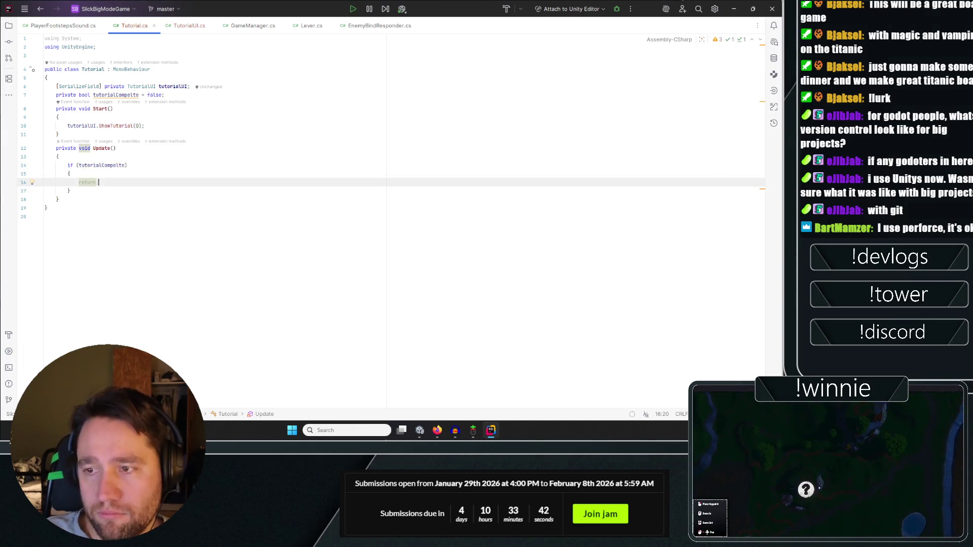
{"action": "key", "text": "ctrl+z"}
{"action": "type", "text": ";"}
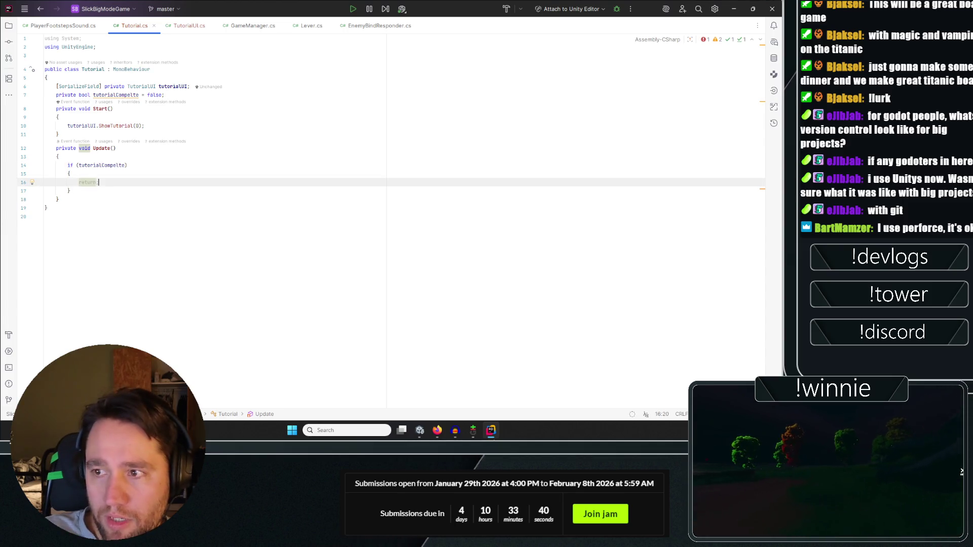
{"action": "left_click", "coordinate": [59, 174]}
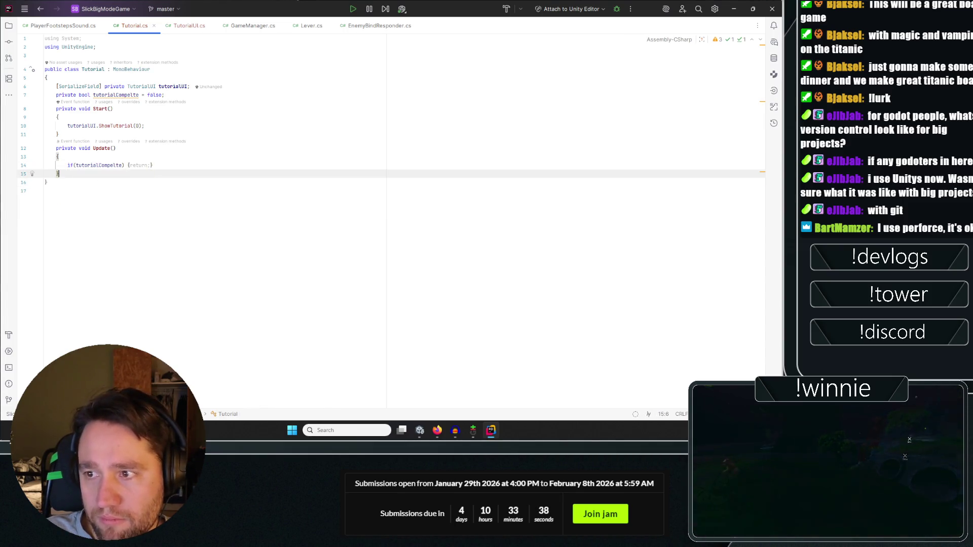
{"action": "left_click", "coordinate": [173, 167]}
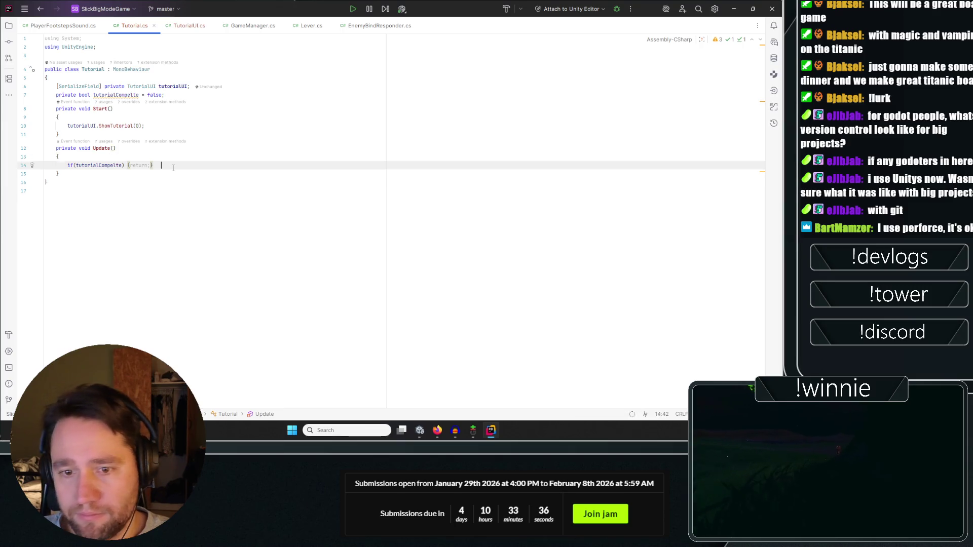
{"action": "key", "text": "Return"}
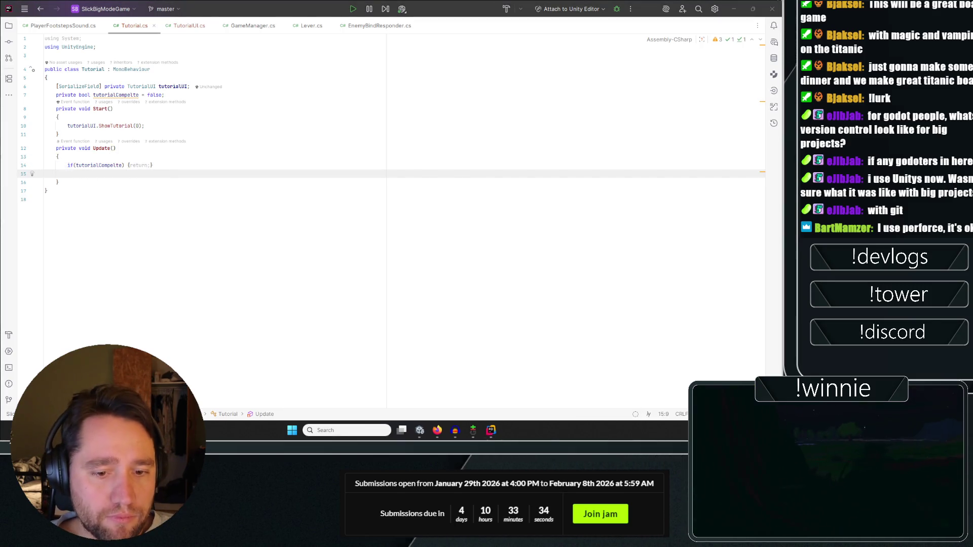
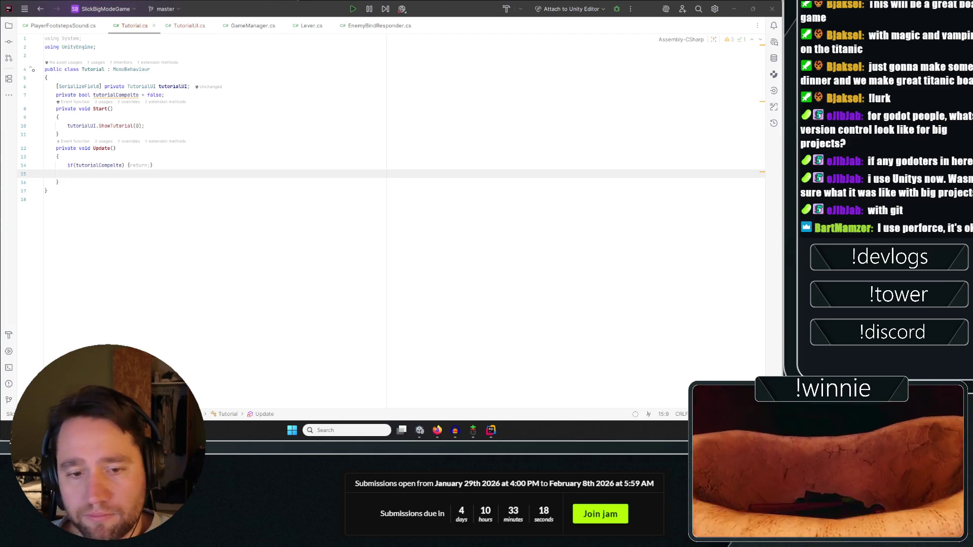
Start an if(Input.GetButtonDown()) check in Update, then select the whole Update method.
{"action": "key", "text": "alt+Tab"}
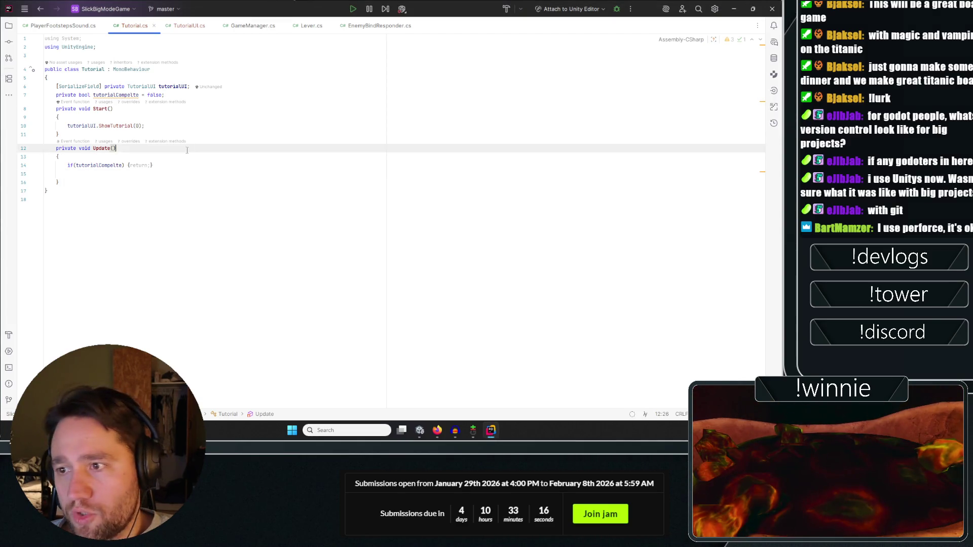
{"action": "type", "text": "if(Input"}
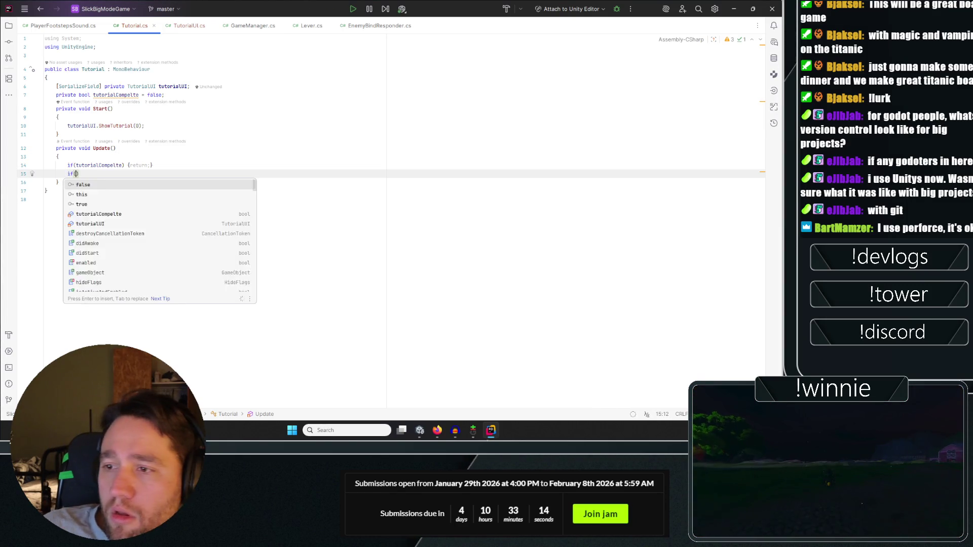
{"action": "type", "text": "."}
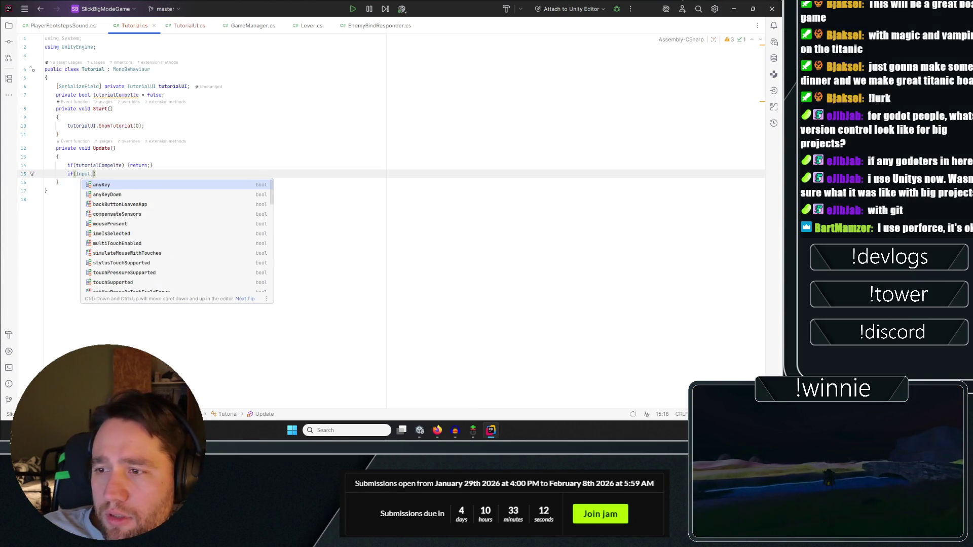
{"action": "type", "text": "get"}
{"action": "key", "text": "Down"}
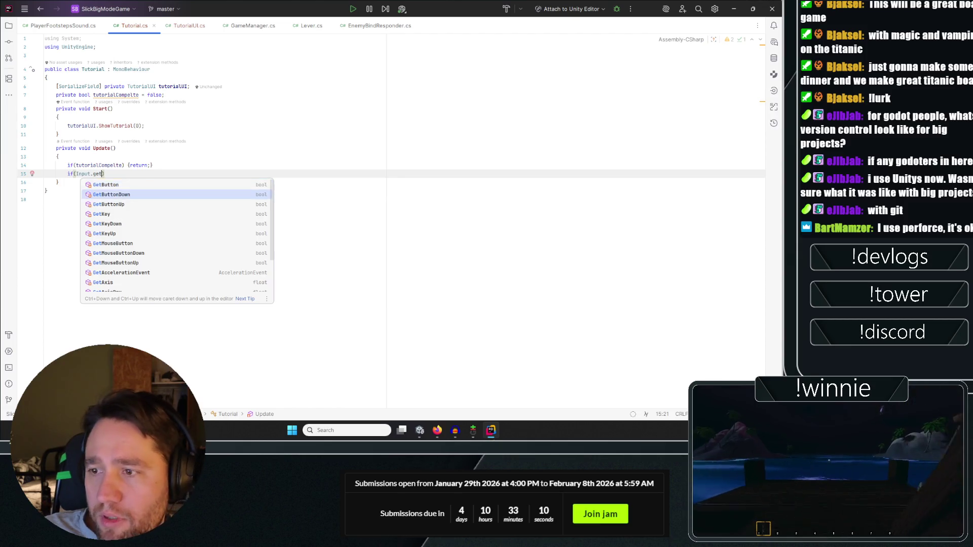
{"action": "key", "text": "Return"}
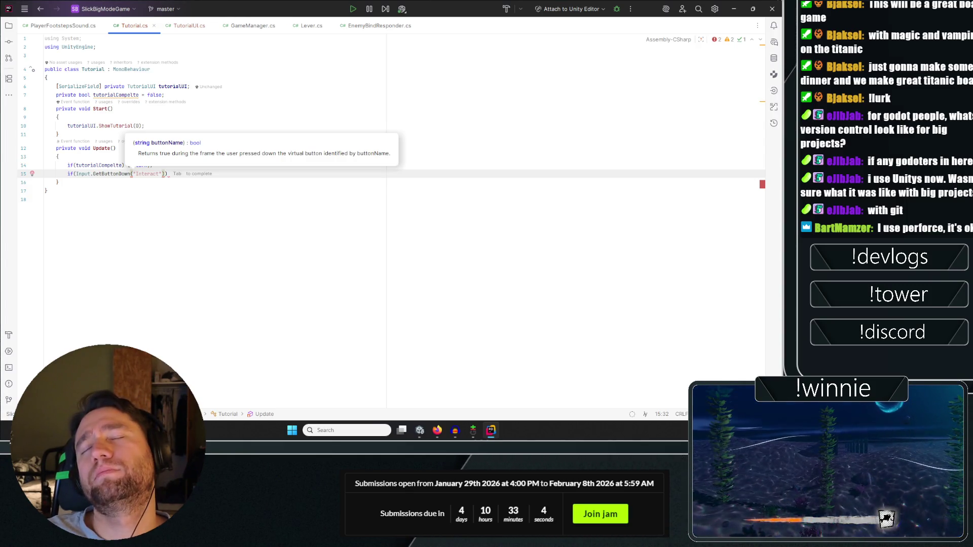
{"action": "left_click", "coordinate": [180, 59]}
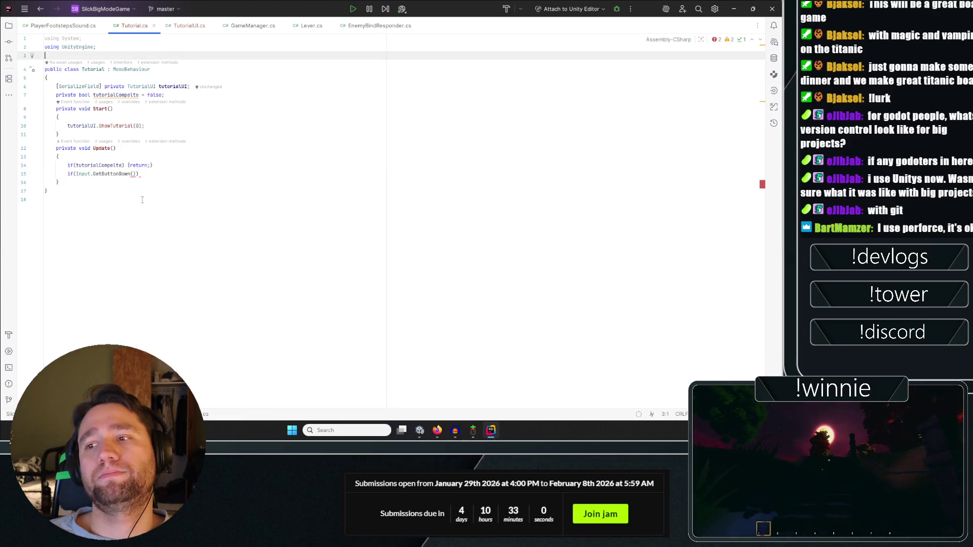
{"action": "mouse_move", "coordinate": [126, 183]}
{"action": "left_mouse_down"}
{"action": "mouse_move", "coordinate": [46, 174]}
{"action": "mouse_move", "coordinate": [17, 153]}
{"action": "left_mouse_up"}
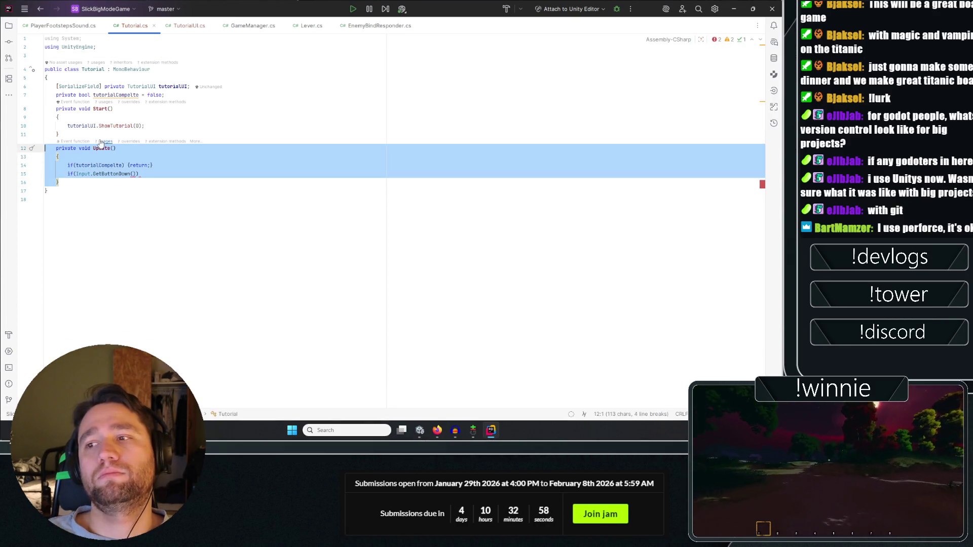
Delete the Update method and add 'using PlayerScripts;' under the using statements.
{"action": "key", "text": "BackSpace"}
{"action": "left_click", "coordinate": [209, 135]}
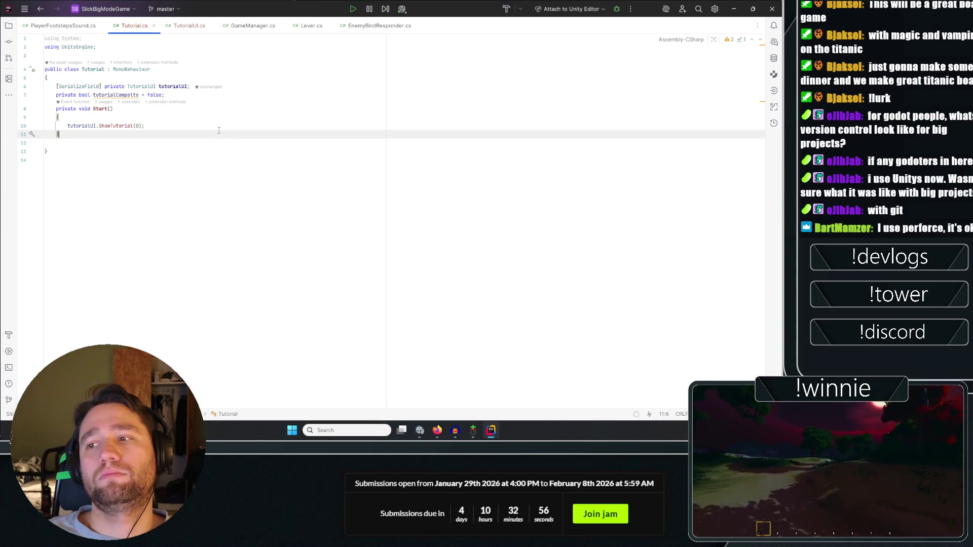
{"action": "left_click", "coordinate": [143, 57]}
{"action": "type", "text": "using PlayerScripts;"}
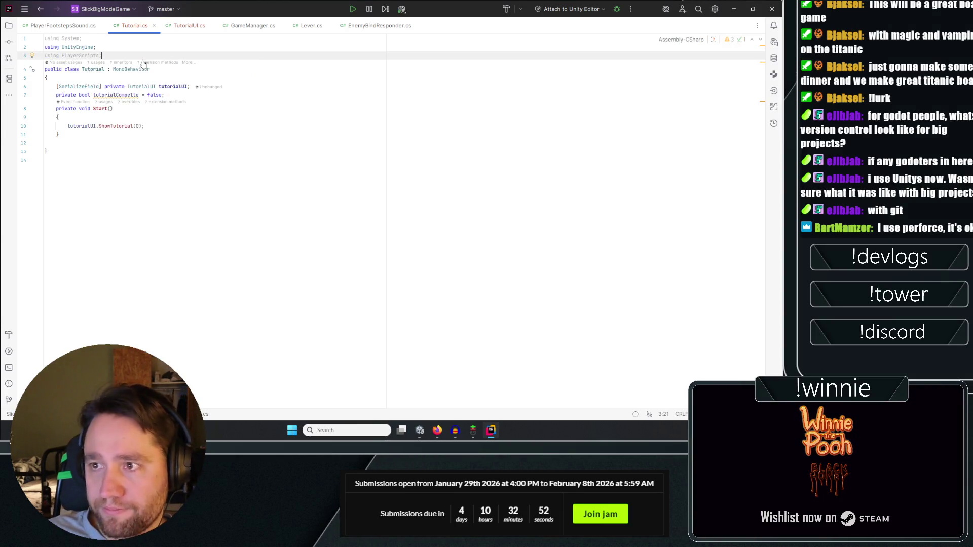
Below the ShowTutorial call in Start, begin a PlayerInput.Instance.o line.
{"action": "left_click", "coordinate": [180, 125]}
{"action": "key", "text": "Return"}
{"action": "key", "text": "Return"}
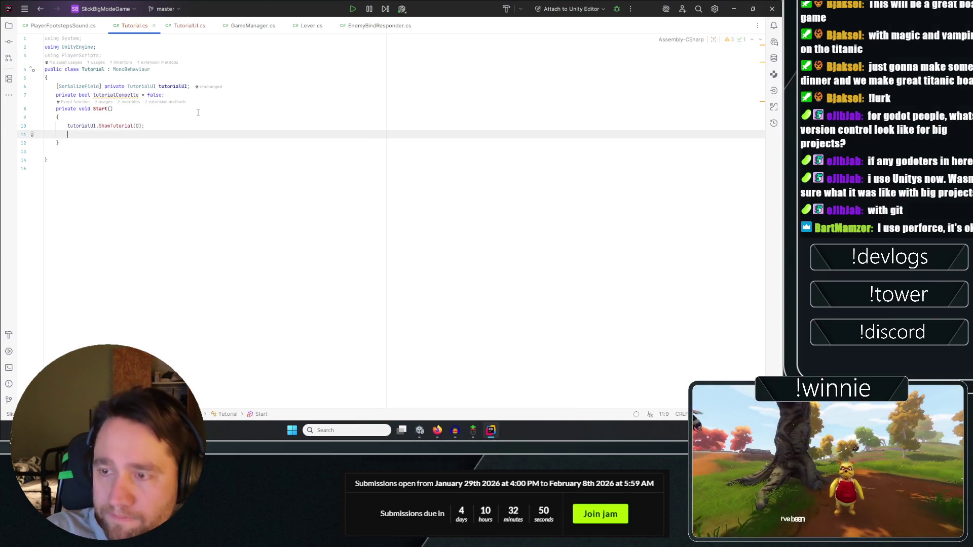
{"action": "type", "text": "p"}
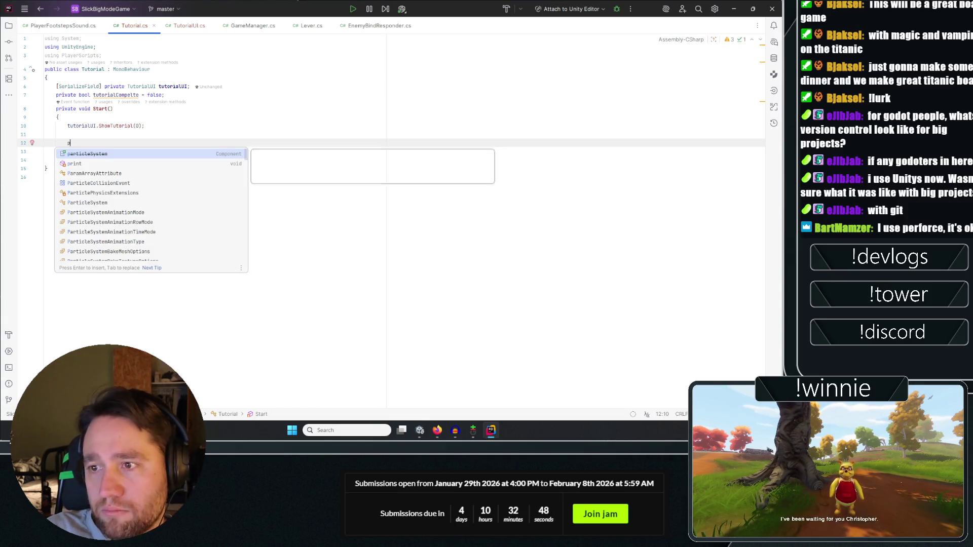
{"action": "type", "text": "layerIn"}
{"action": "key", "text": "Return"}
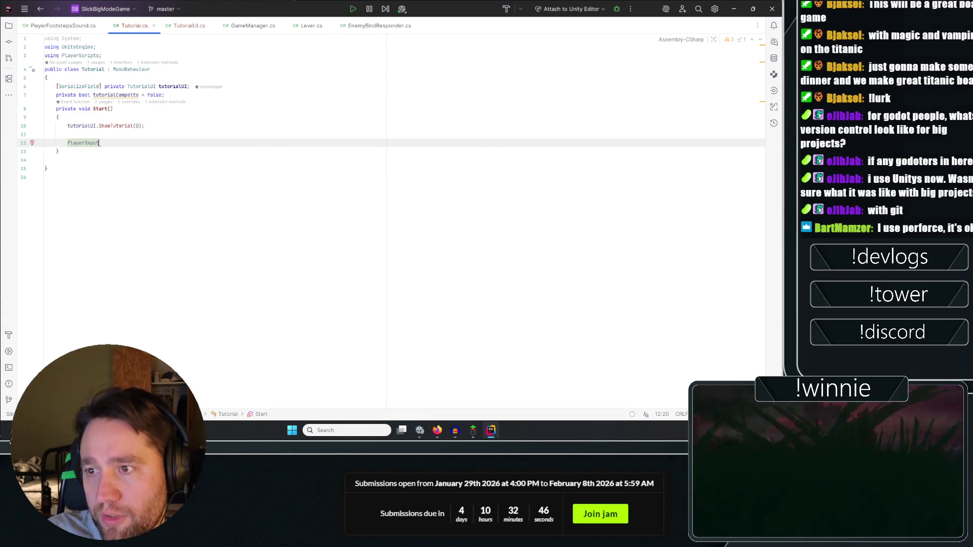
{"action": "type", "text": ".Instance."}
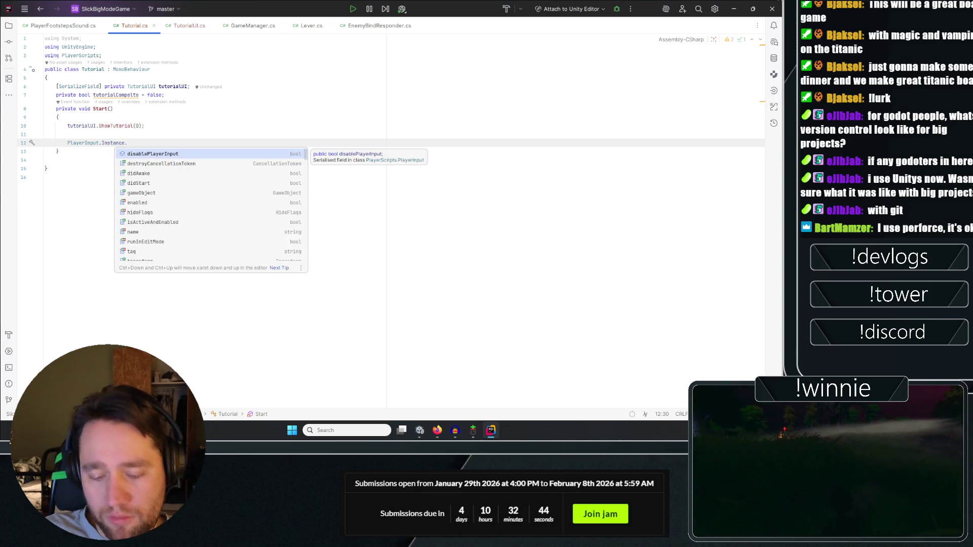
{"action": "type", "text": "o"}
{"action": "key", "text": "BackSpace"}
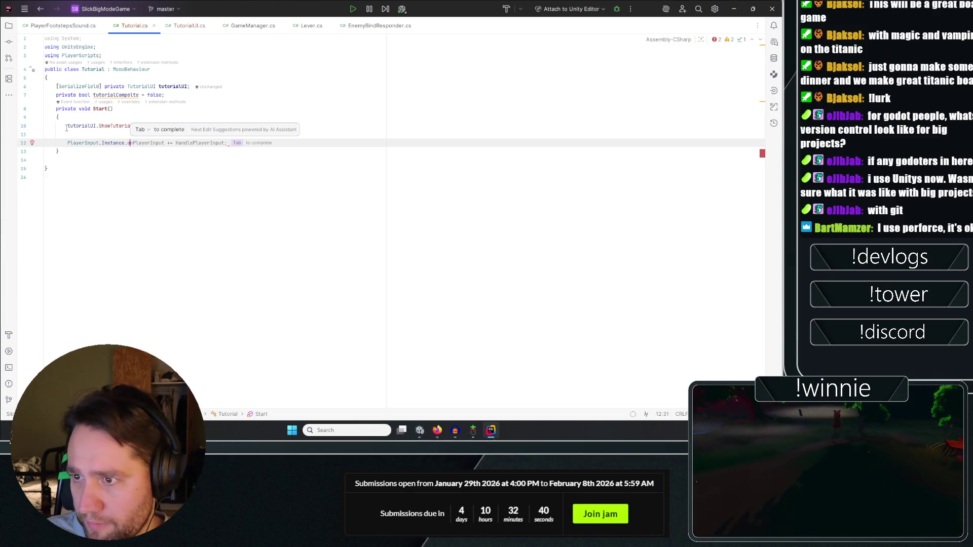
{"action": "key", "text": "Escape"}
Open the editor context menu on line 12 and dismiss it without acting.
{"action": "right_click", "coordinate": [95, 142]}
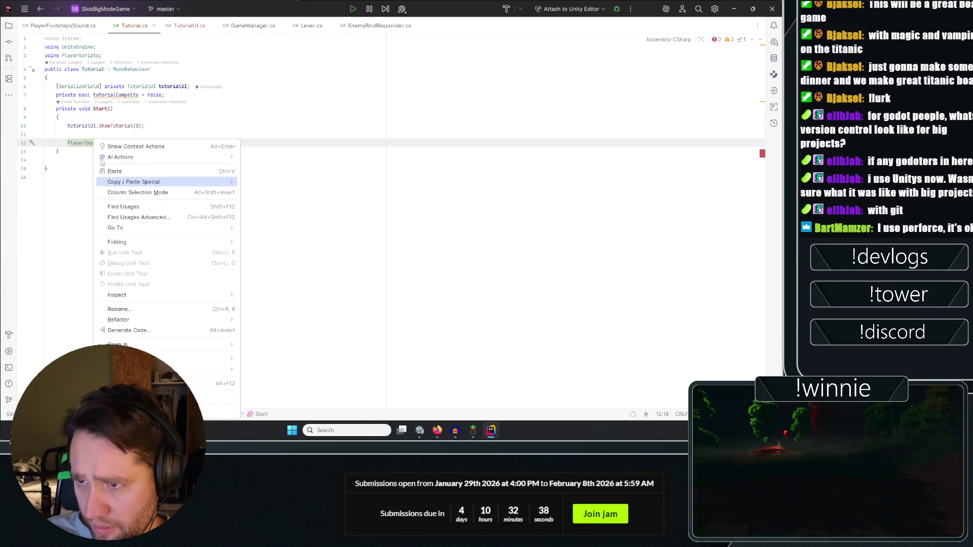
{"action": "mouse_move", "coordinate": [235, 241]}
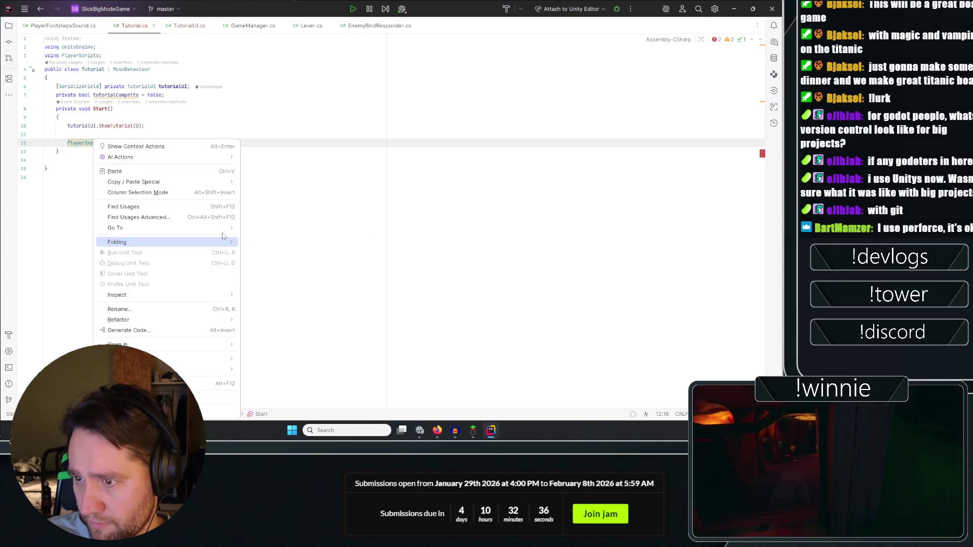
{"action": "left_click", "coordinate": [265, 238]}
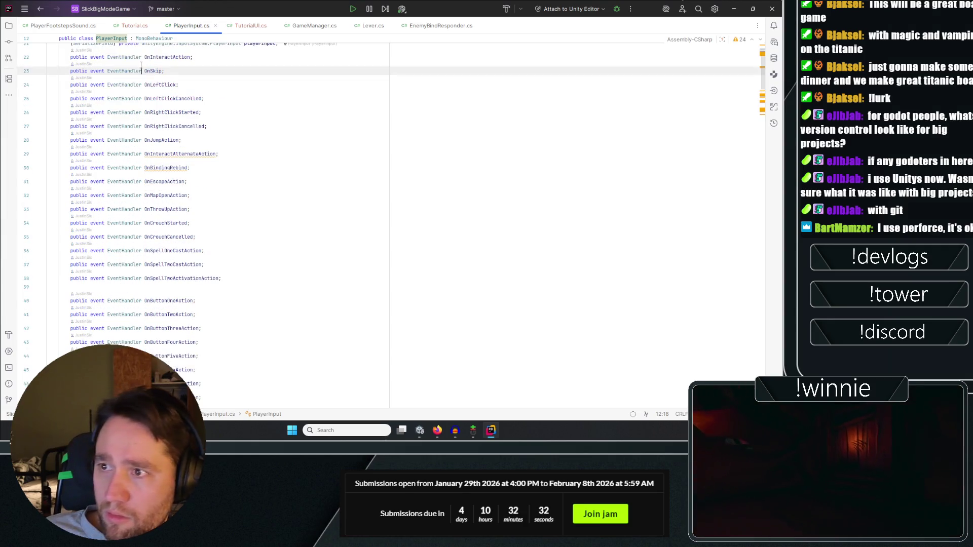
Browse PlayerInput.cs, selecting the MOVE constant and the movementVector field.
{"action": "scroll", "coordinate": [137, 96], "scroll_direction": "up", "scroll_amount": 3}
{"action": "left_click", "coordinate": [136, 117]}
{"action": "double_click", "coordinate": [136, 117]}
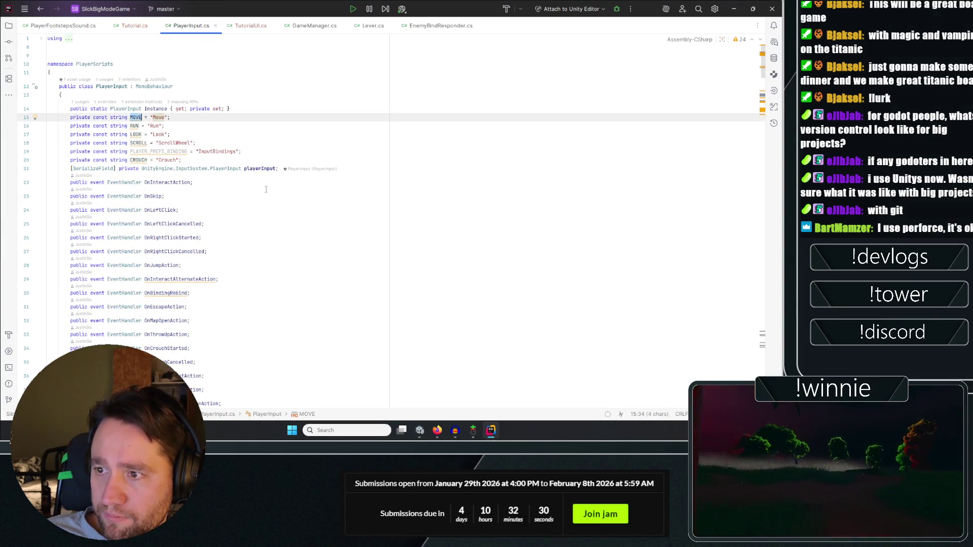
{"action": "scroll", "coordinate": [152, 76], "scroll_direction": "down", "scroll_amount": 3}
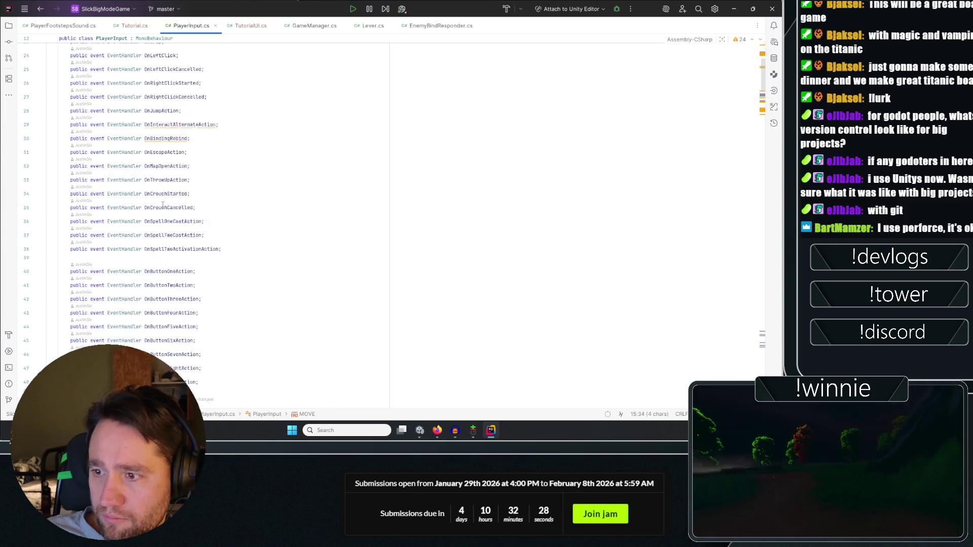
{"action": "scroll", "coordinate": [163, 204], "scroll_direction": "down", "scroll_amount": 2}
{"action": "scroll", "coordinate": [247, 229], "scroll_direction": "down", "scroll_amount": 3}
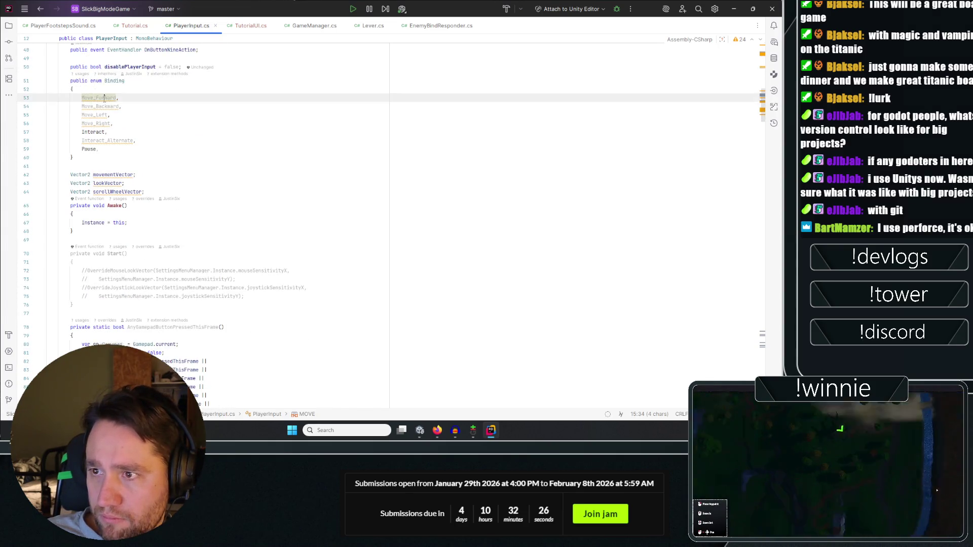
{"action": "scroll", "coordinate": [206, 161], "scroll_direction": "down", "scroll_amount": 3}
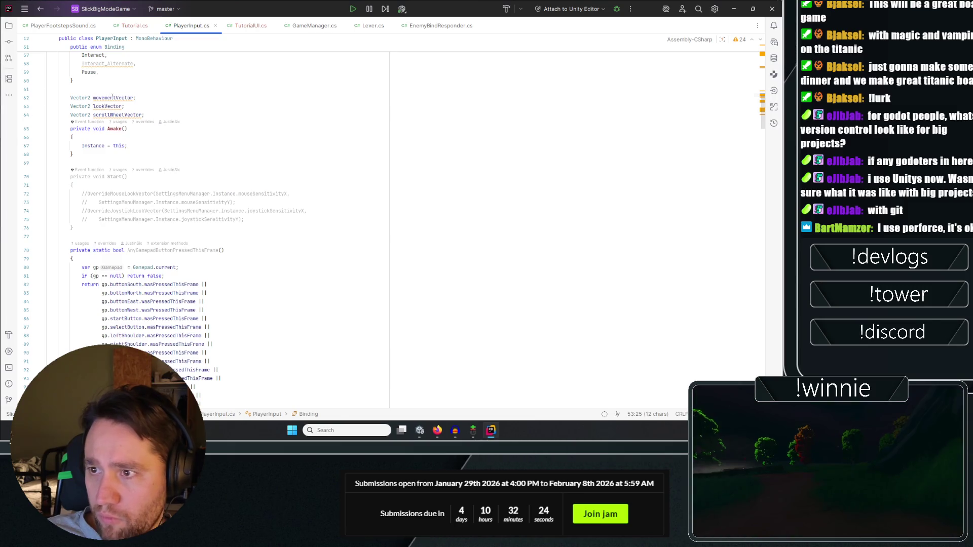
{"action": "double_click", "coordinate": [113, 97]}
{"action": "scroll", "coordinate": [254, 126], "scroll_direction": "down", "scroll_amount": 5}
{"action": "scroll", "coordinate": [295, 132], "scroll_direction": "down", "scroll_amount": 2}
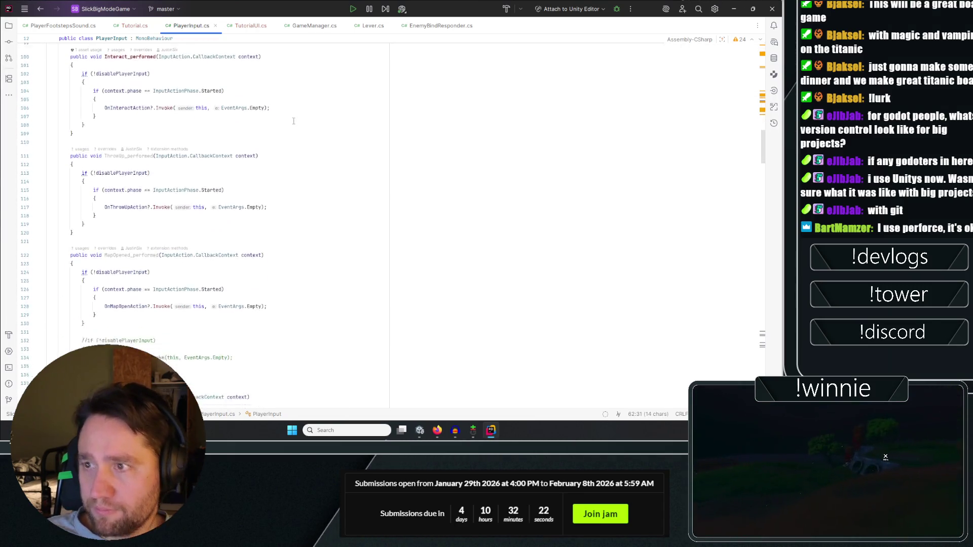
{"action": "scroll", "coordinate": [299, 161], "scroll_direction": "down", "scroll_amount": 15}
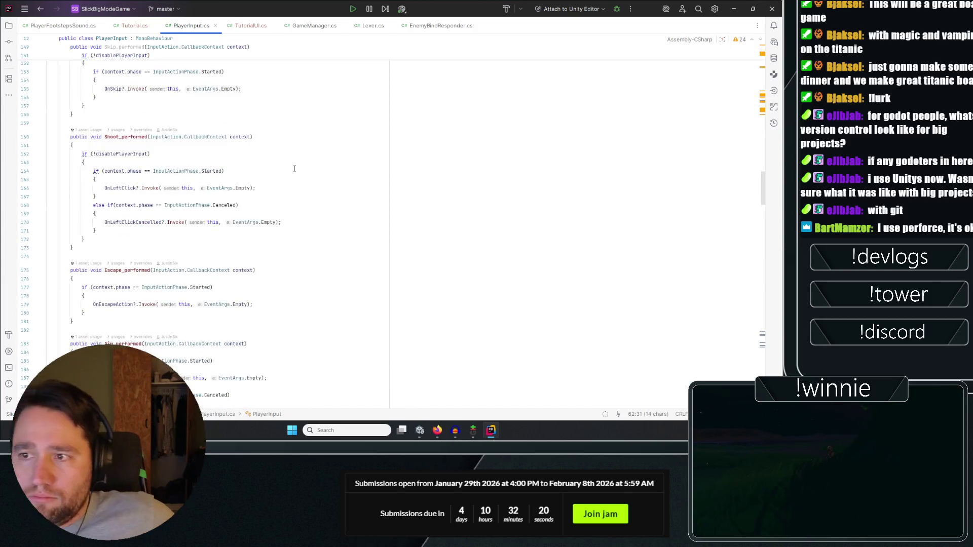
{"action": "scroll", "coordinate": [311, 161], "scroll_direction": "down", "scroll_amount": 12}
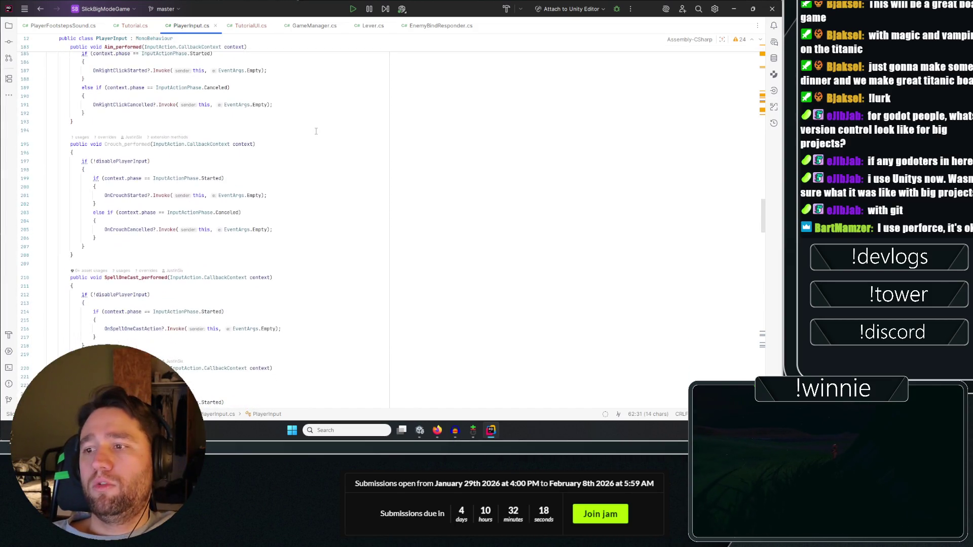
{"action": "scroll", "coordinate": [317, 127], "scroll_direction": "down", "scroll_amount": 15}
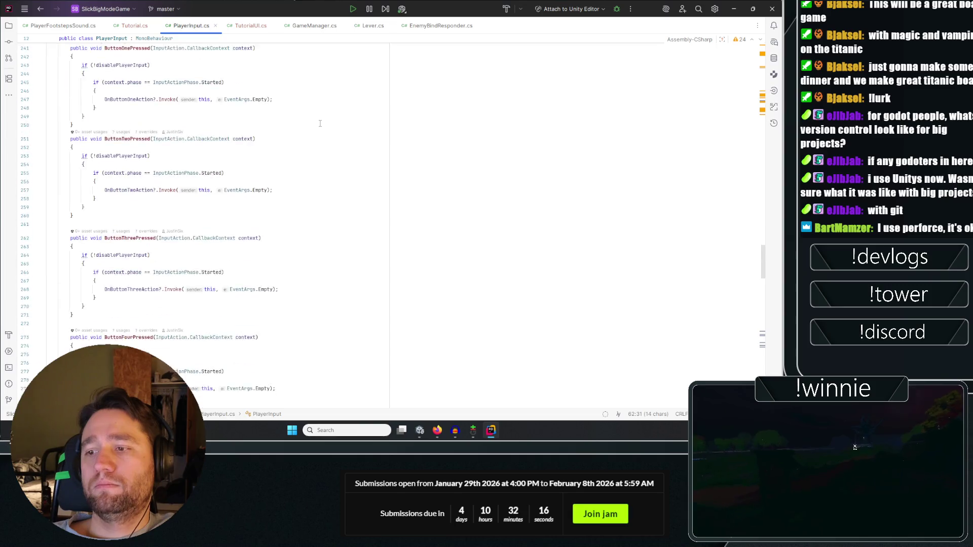
{"action": "scroll", "coordinate": [320, 123], "scroll_direction": "down", "scroll_amount": 13}
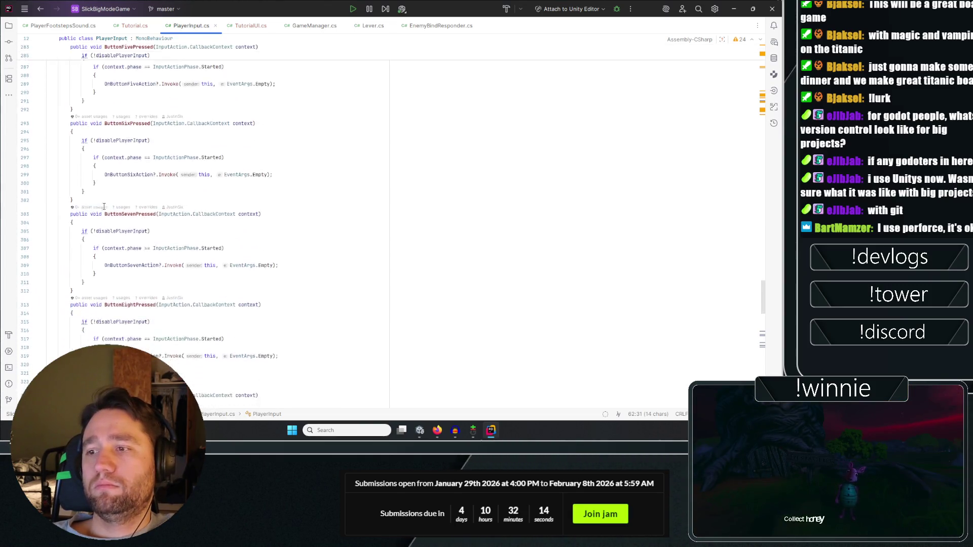
{"action": "scroll", "coordinate": [223, 171], "scroll_direction": "down", "scroll_amount": 15}
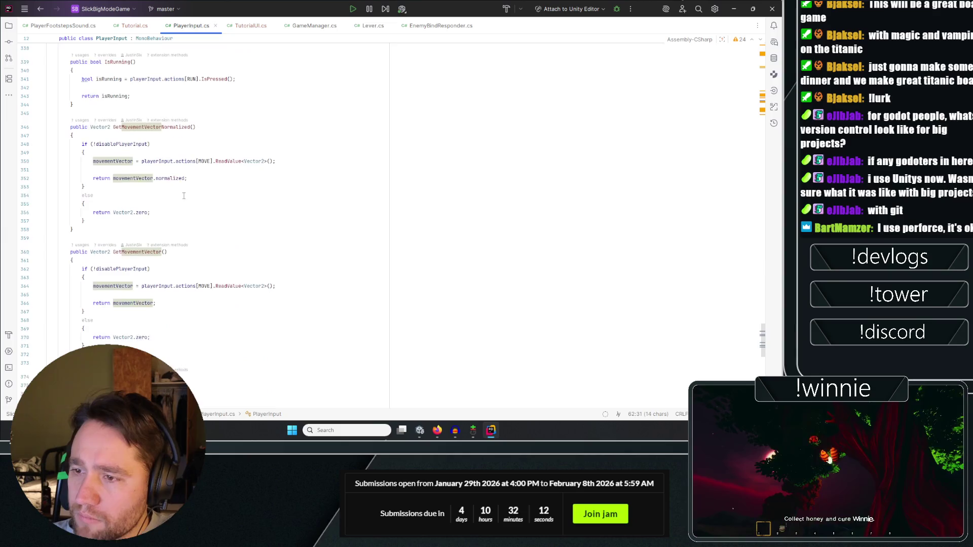
Select the GetMovementVectorNormalized and GetMovementVector method names, then go back to Tutorial.cs.
{"action": "double_click", "coordinate": [158, 124]}
{"action": "scroll", "coordinate": [264, 169], "scroll_direction": "down", "scroll_amount": 7}
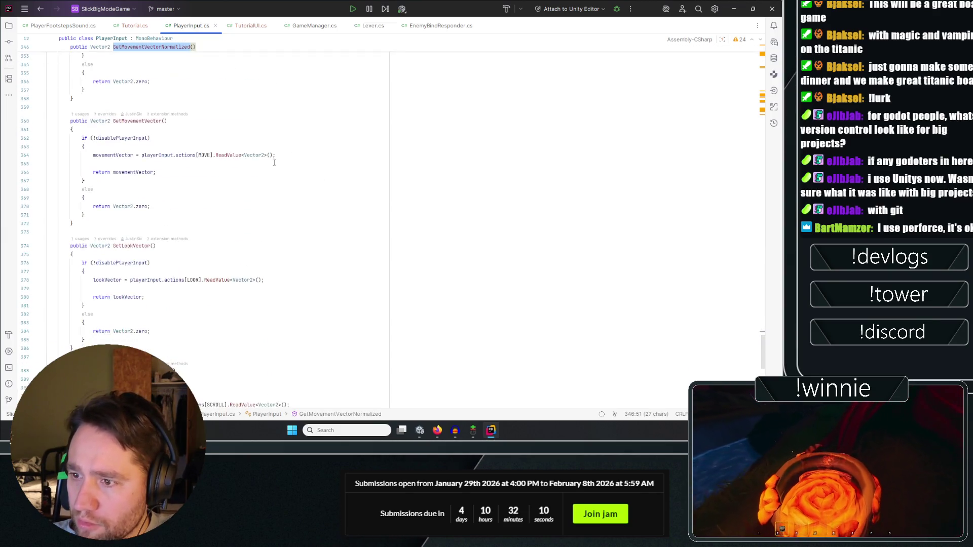
{"action": "scroll", "coordinate": [269, 193], "scroll_direction": "up", "scroll_amount": 3}
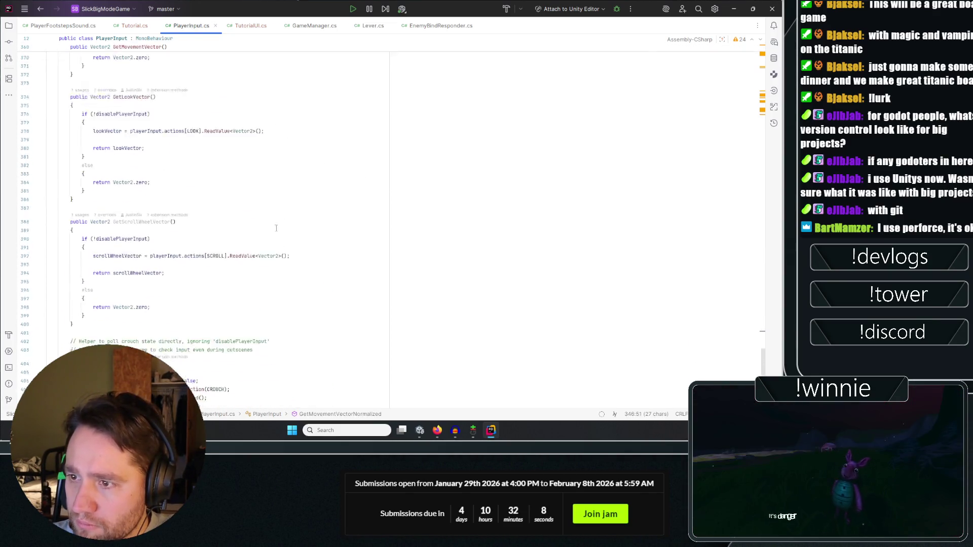
{"action": "scroll", "coordinate": [217, 198], "scroll_direction": "up", "scroll_amount": 3}
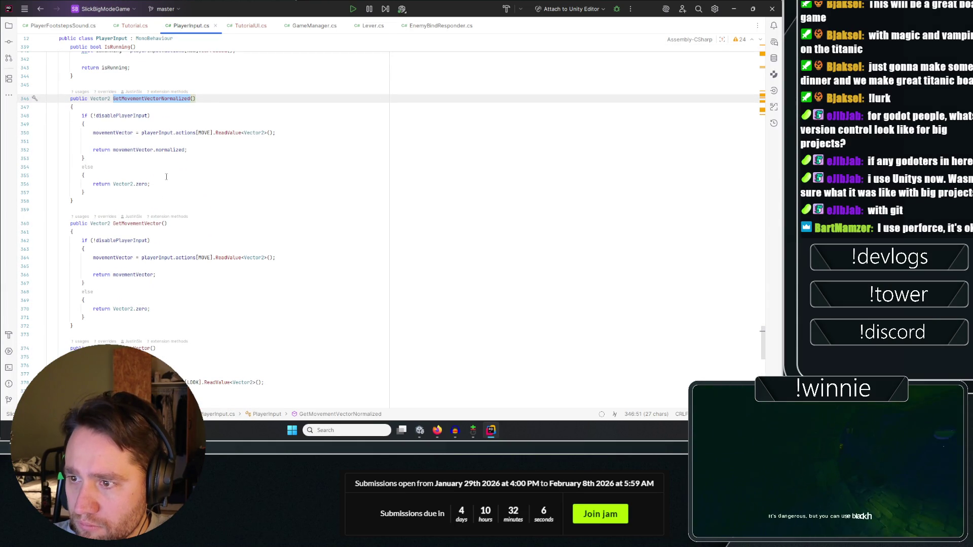
{"action": "left_click", "coordinate": [160, 224]}
{"action": "left_click_drag", "start_coordinate": [110, 226], "coordinate": [122, 225]}
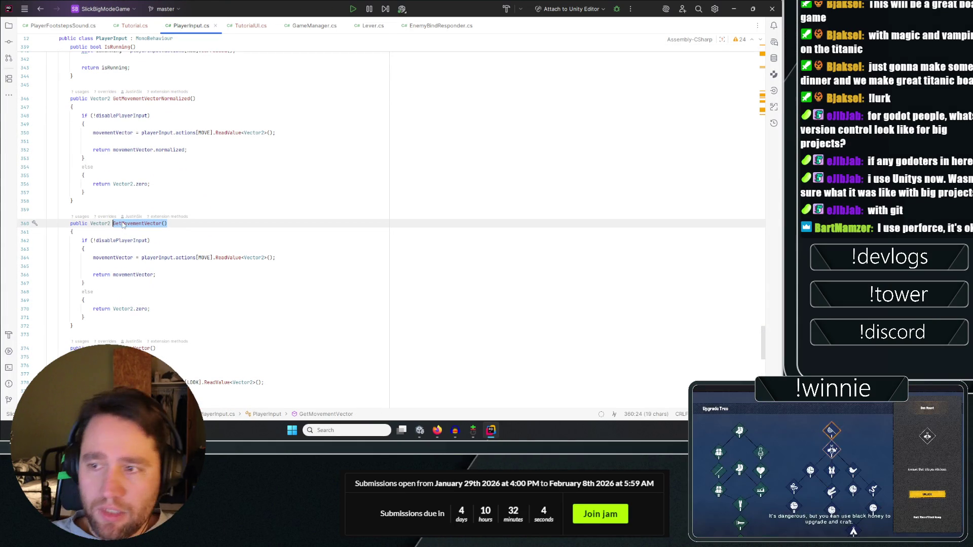
{"action": "left_click", "coordinate": [37, 26]}
{"action": "left_click", "coordinate": [132, 25]}
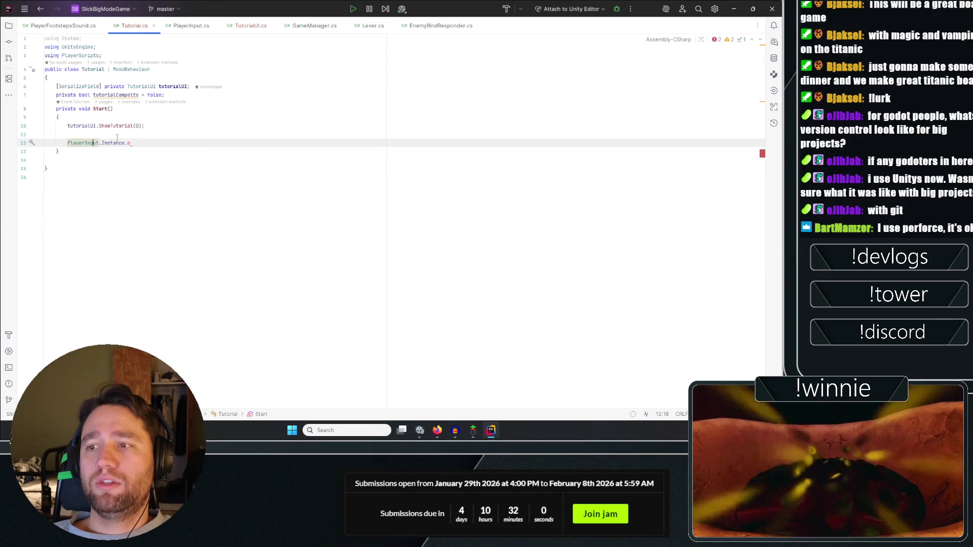
Add an Update method with an if comparing PlayerInput.Instance.GetMovementVector() against Vector2.zero.
{"action": "key", "text": "Return"}
{"action": "key", "text": "Return"}
{"action": "type", "text": "upd"}
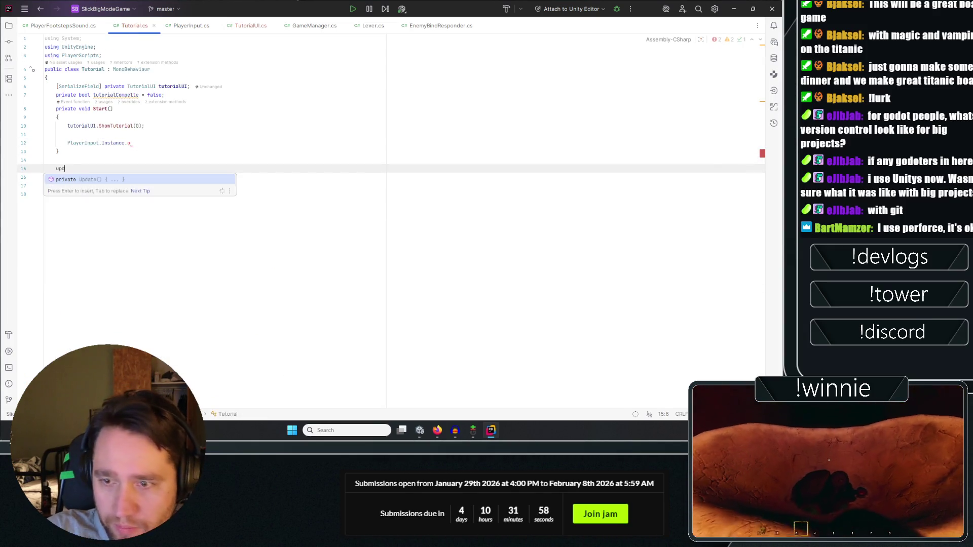
{"action": "key", "text": "Return"}
{"action": "type", "text": "if"}
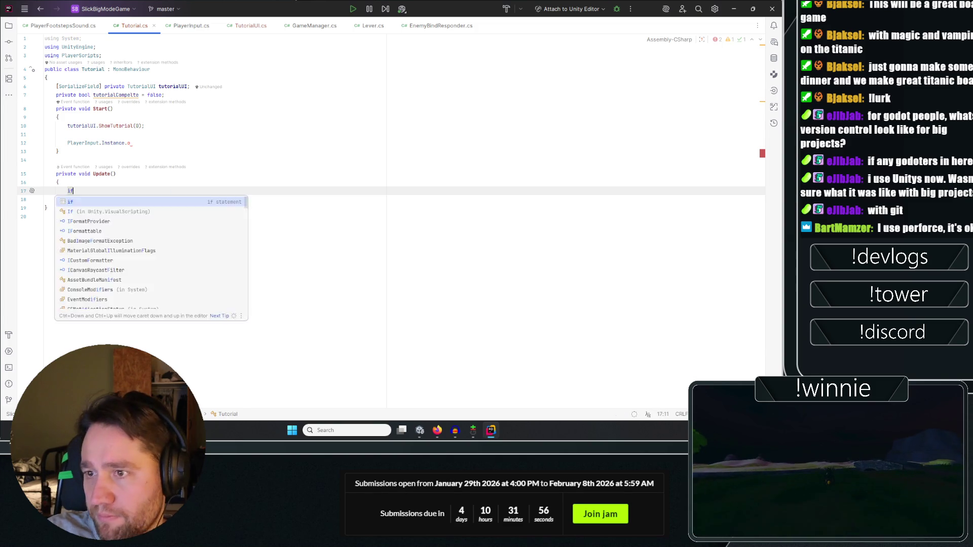
{"action": "type", "text": "(PlayerInput.In"}
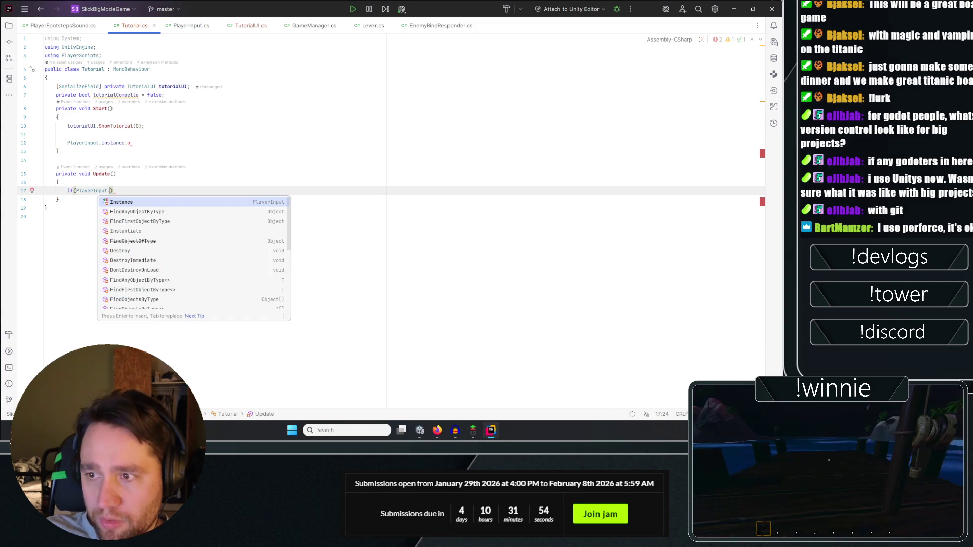
{"action": "key", "text": "Return"}
{"action": "type", "text": ".GetMov"}
{"action": "key", "text": "Return"}
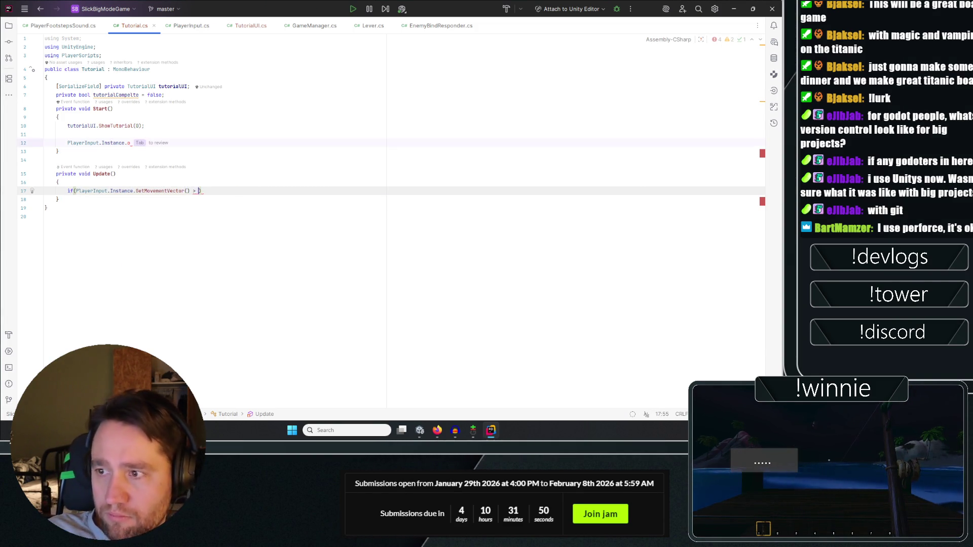
{"action": "type", "text": "Vec"}
{"action": "key", "text": "Return"}
{"action": "type", "text": "."}
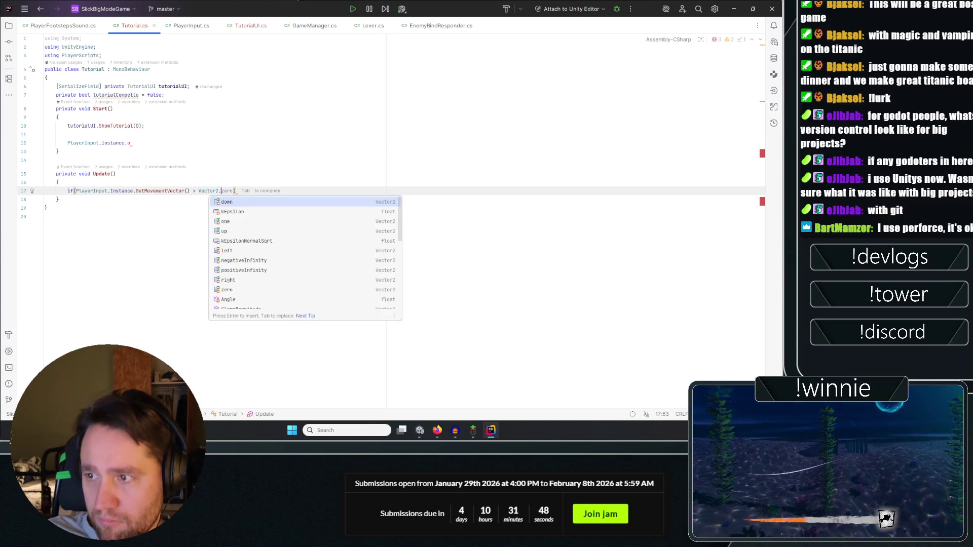
{"action": "type", "text": "ze"}
{"action": "key", "text": "Return"}
{"action": "type", "text": "{"}
{"action": "key", "text": "Return"}
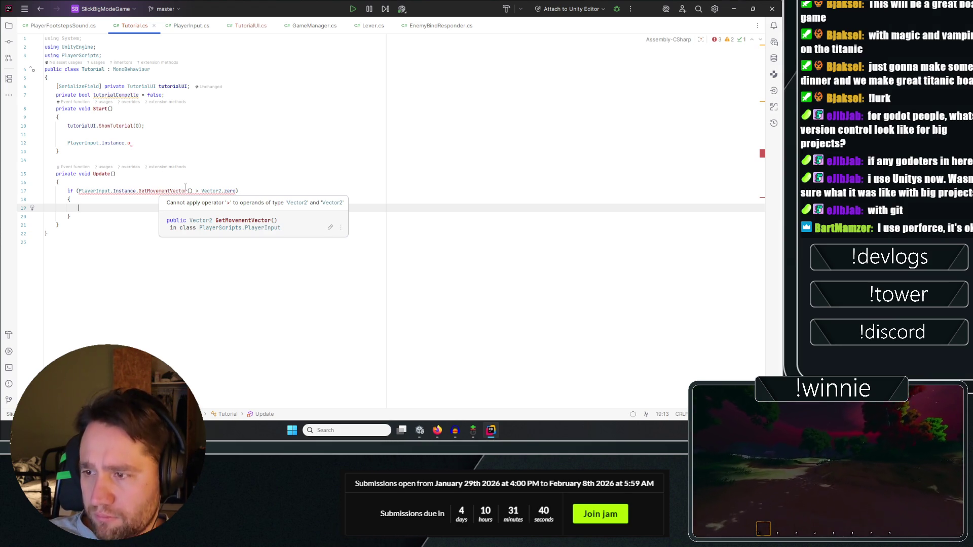
Check GetMovementVector's definition in PlayerInput to investigate the flagged error.
{"action": "left_click", "coordinate": [189, 190]}
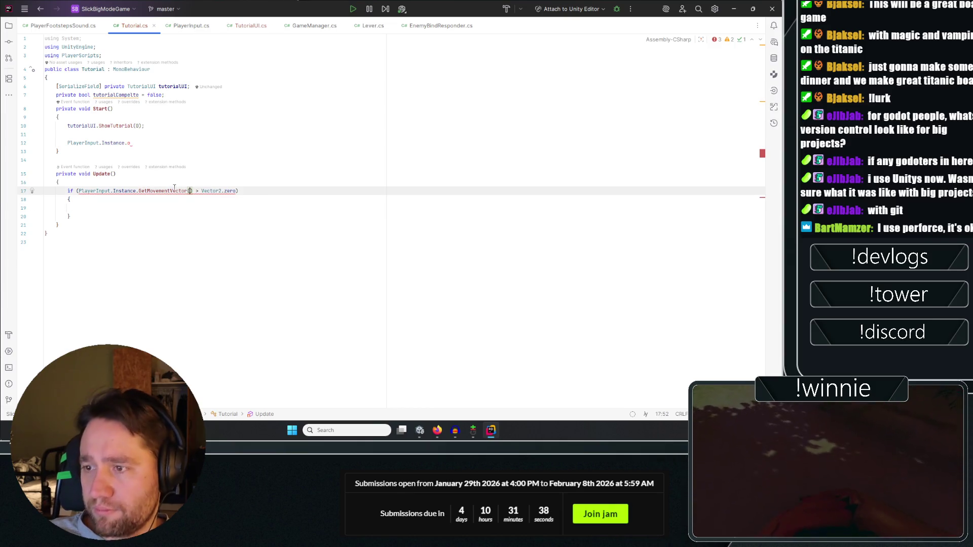
{"action": "left_click", "coordinate": [175, 190], "text": "ctrl"}
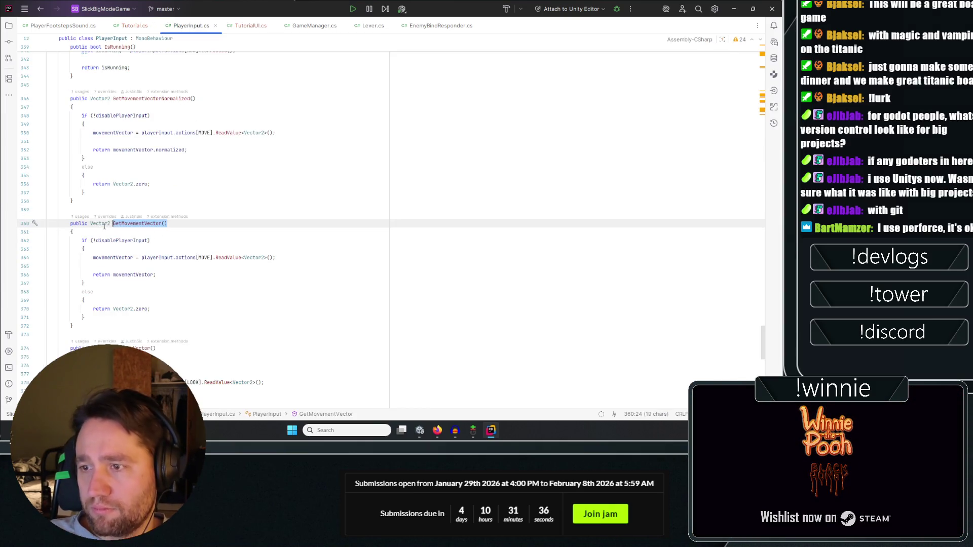
{"action": "left_click", "coordinate": [184, 299]}
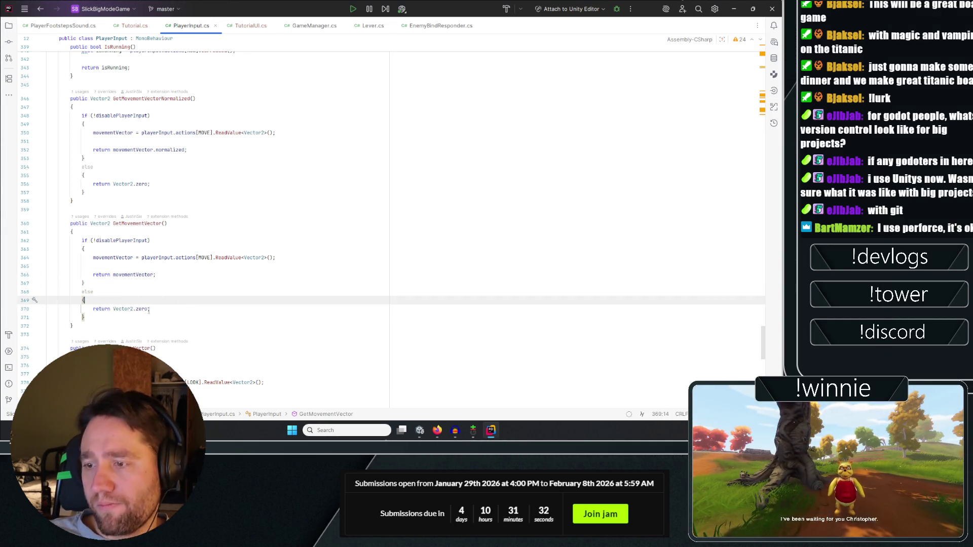
{"action": "key", "text": "ctrl+alt+Left"}
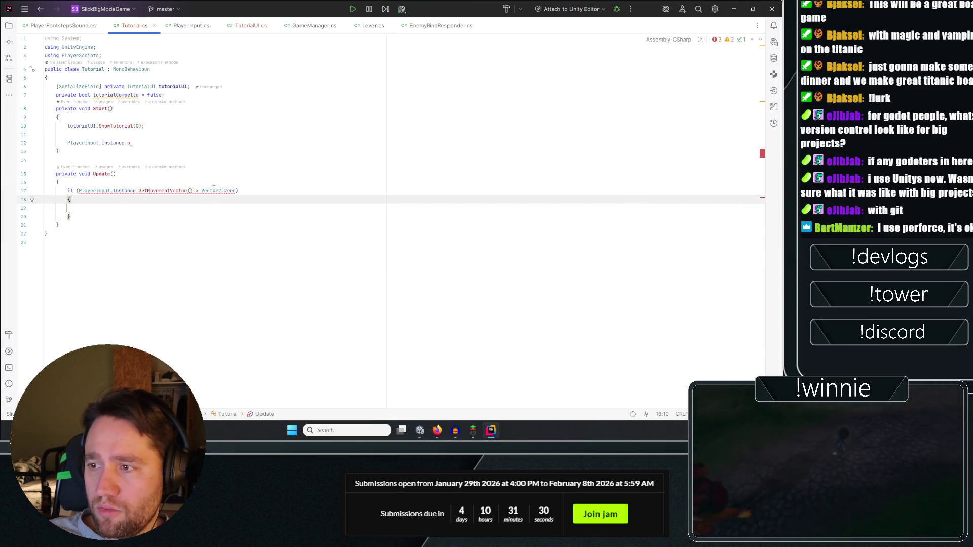
Fix the if condition to compare with != Vector2.zero.
{"action": "left_click", "coordinate": [230, 191]}
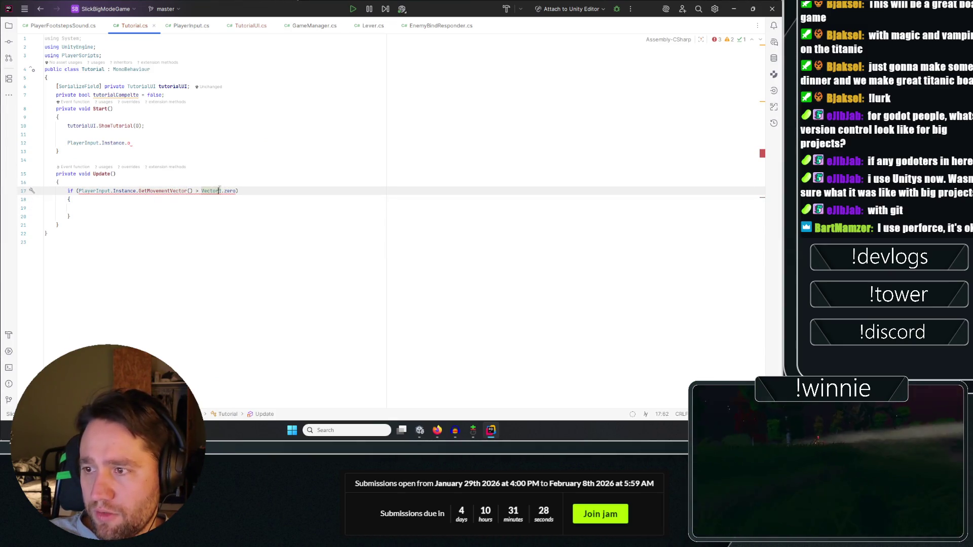
{"action": "left_click", "coordinate": [199, 191]}
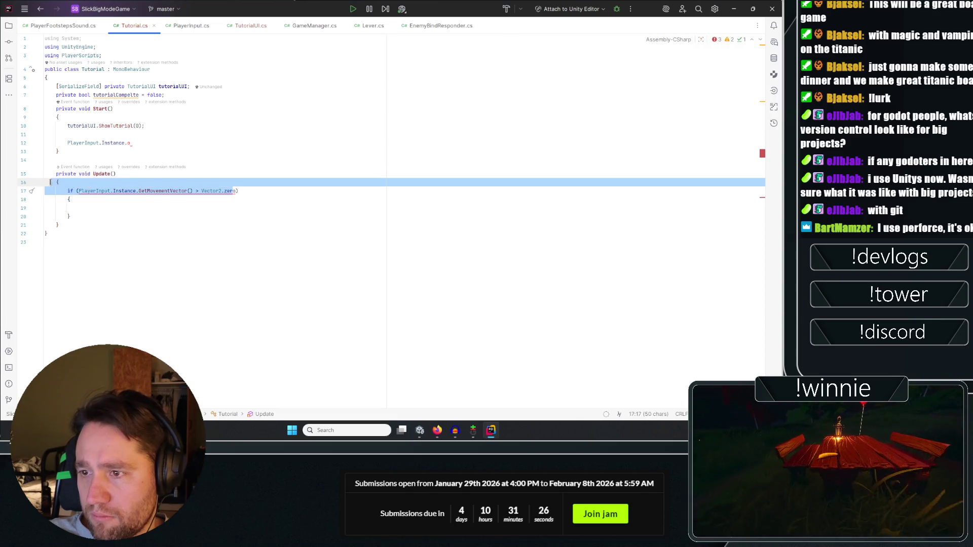
{"action": "type", "text": "="}
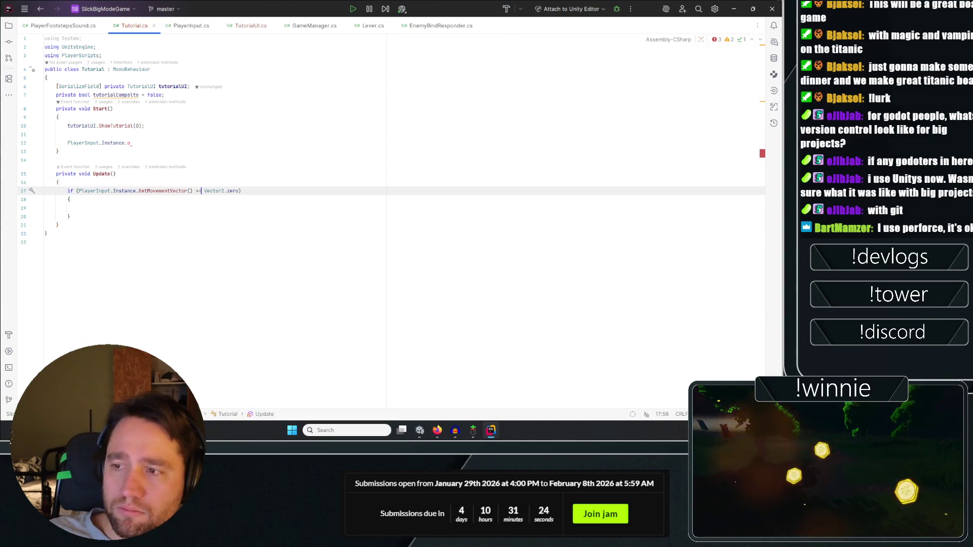
{"action": "left_click", "coordinate": [254, 223]}
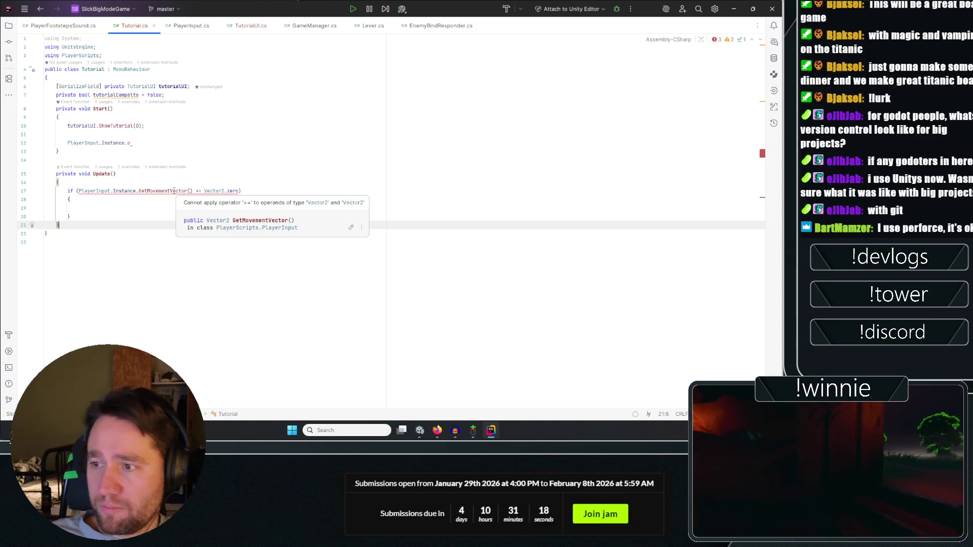
{"action": "left_click", "coordinate": [162, 208]}
{"action": "mouse_move", "coordinate": [241, 191]}
{"action": "left_mouse_down"}
{"action": "mouse_move", "coordinate": [68, 190]}
{"action": "mouse_move", "coordinate": [195, 191]}
{"action": "left_mouse_up"}
{"action": "key", "text": "BackSpace"}
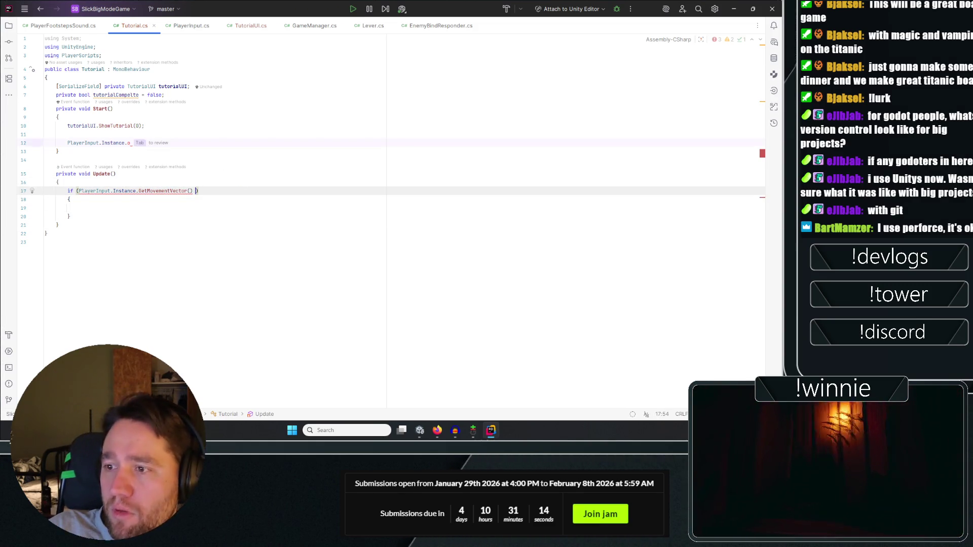
{"action": "type", "text": "!="}
{"action": "key", "text": "Tab"}
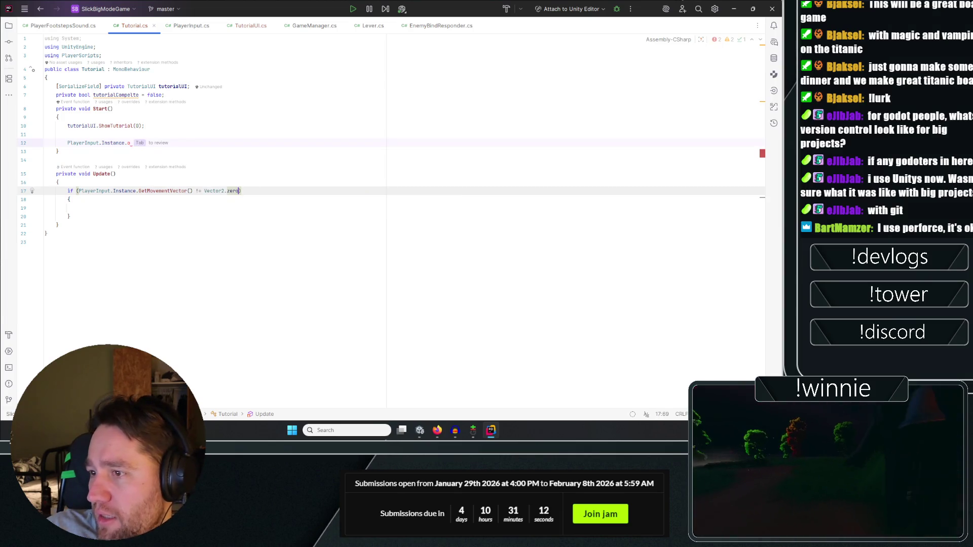
Inside the if block, add Debug.Log("movement vector not zero").
{"action": "left_click", "coordinate": [69, 199]}
{"action": "left_click", "coordinate": [78, 208]}
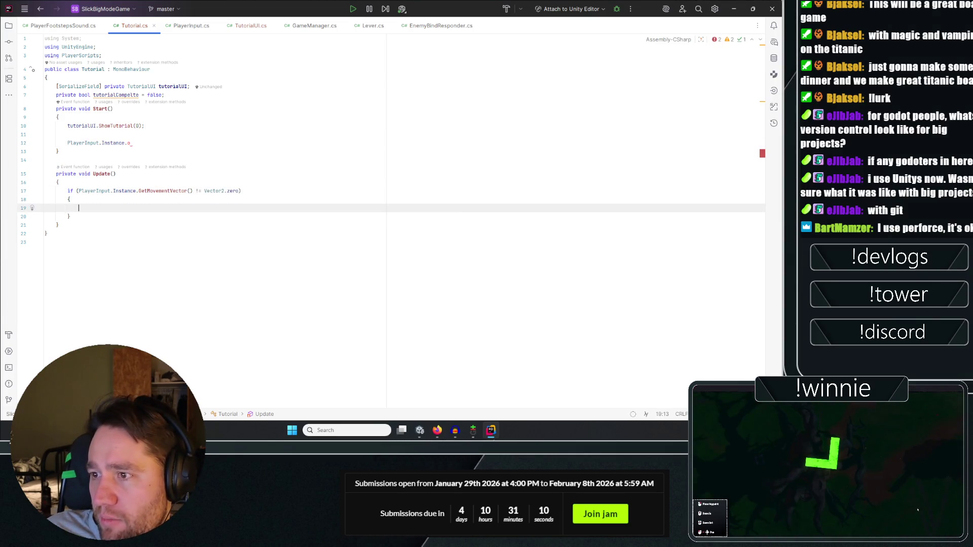
{"action": "type", "text": "deb"}
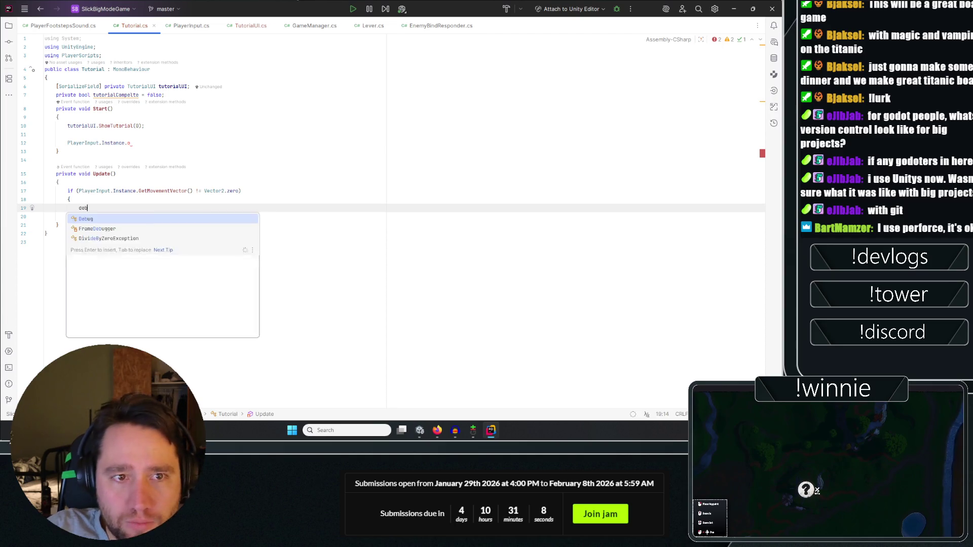
{"action": "key", "text": "Return"}
{"action": "type", "text": ".Log"}
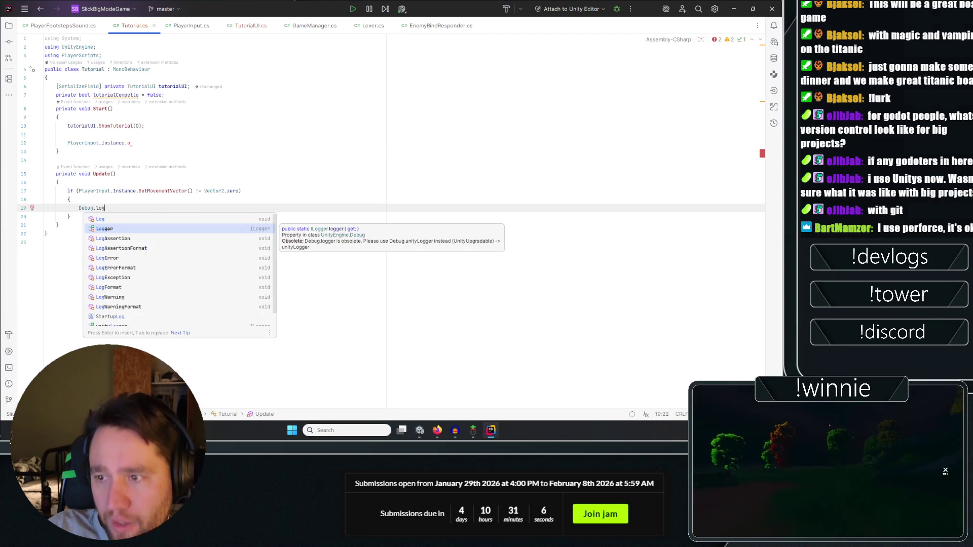
{"action": "key", "text": "Up"}
{"action": "key", "text": "Return"}
{"action": "type", "text": "\"movement vve\");"}
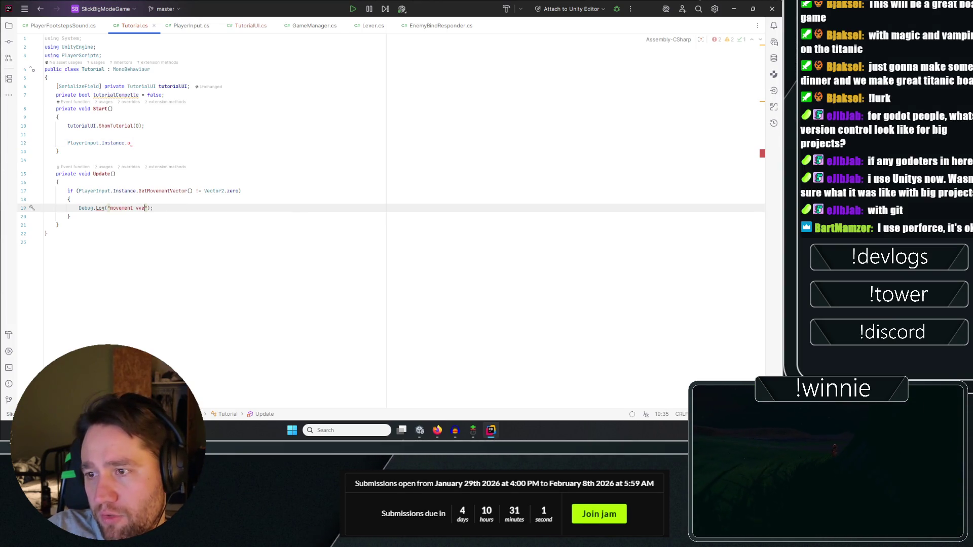
{"action": "key", "text": "BackSpace"}
{"action": "type", "text": "ctor "}
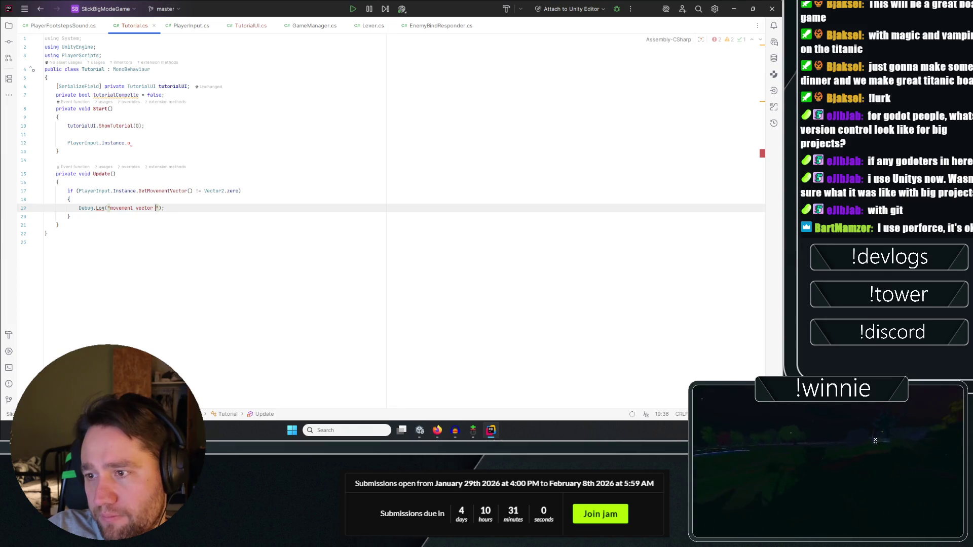
{"action": "type", "text": "not zero"}
{"action": "left_click", "coordinate": [365, 295]}
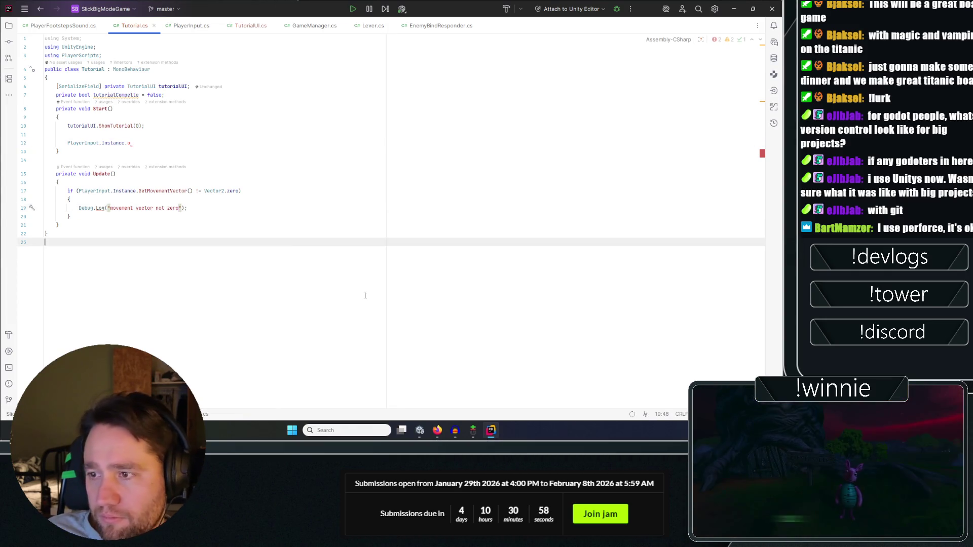
{"action": "left_click", "coordinate": [239, 208]}
Add a tutorialUI.ShowTutorial(1) call below the log line.
{"action": "key", "text": "Return"}
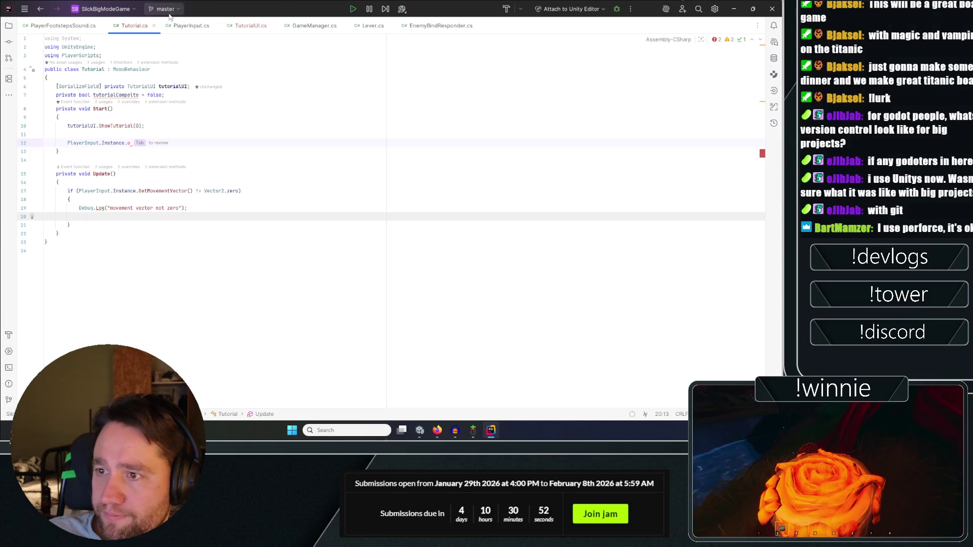
{"action": "type", "text": "tut"}
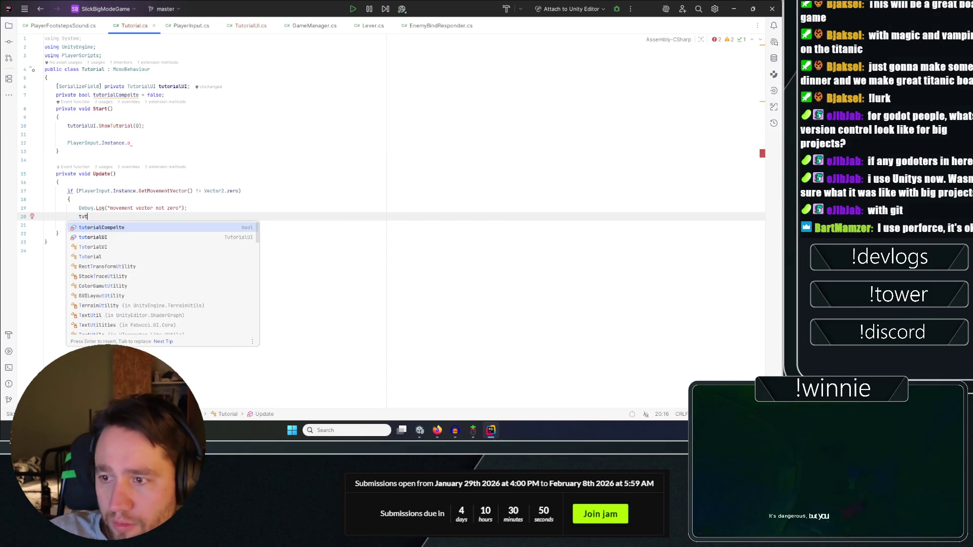
{"action": "key", "text": "Return"}
{"action": "type", "text": ".sh"}
{"action": "key", "text": "Return"}
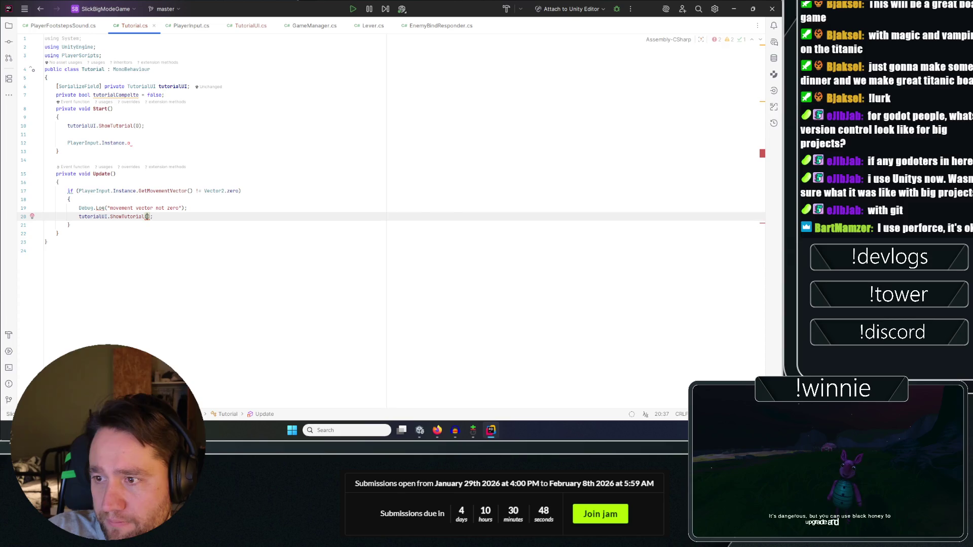
Declare 'private bool movementTutorialComplete = false;' below the tutorialComplete field.
{"action": "key", "text": "Down"}
{"action": "key", "text": "Down"}
{"action": "key", "text": "Down"}
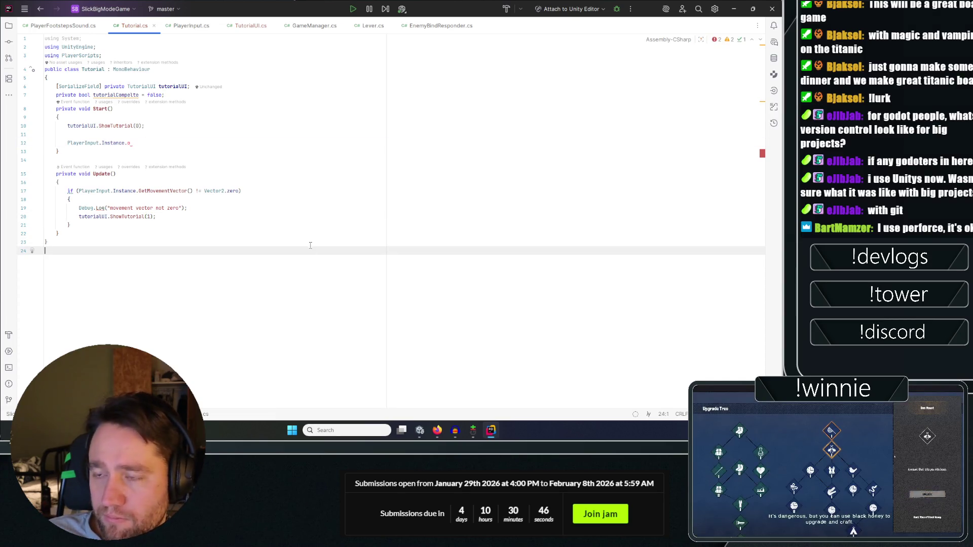
{"action": "key", "text": "Up"}
{"action": "key", "text": "Up"}
{"action": "key", "text": "Up"}
{"action": "left_click", "coordinate": [283, 87]}
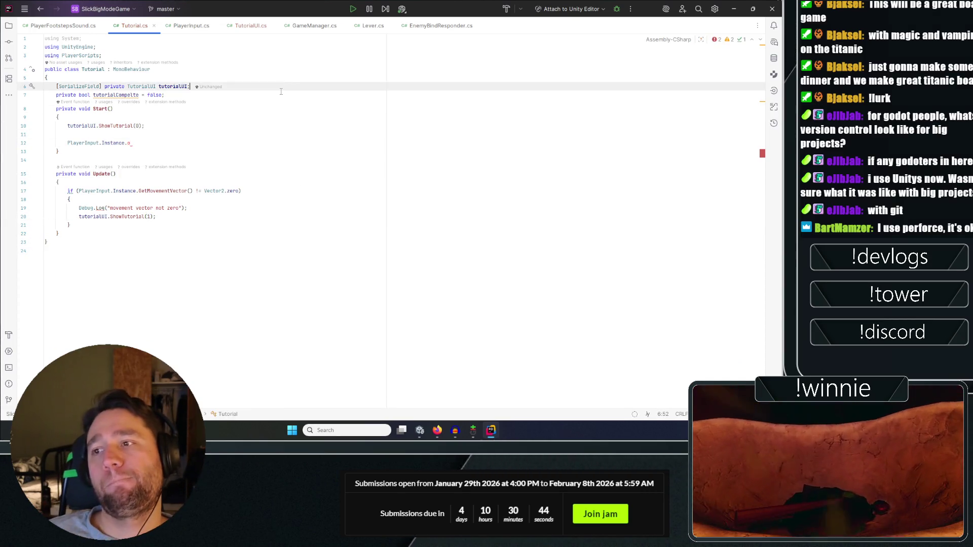
{"action": "left_click", "coordinate": [278, 93]}
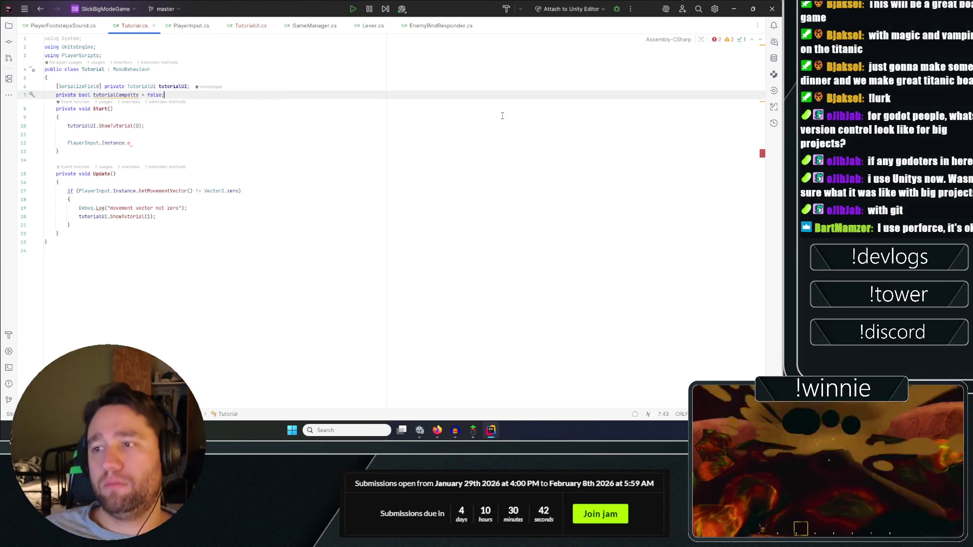
{"action": "key", "text": "Return"}
{"action": "type", "text": "priva"}
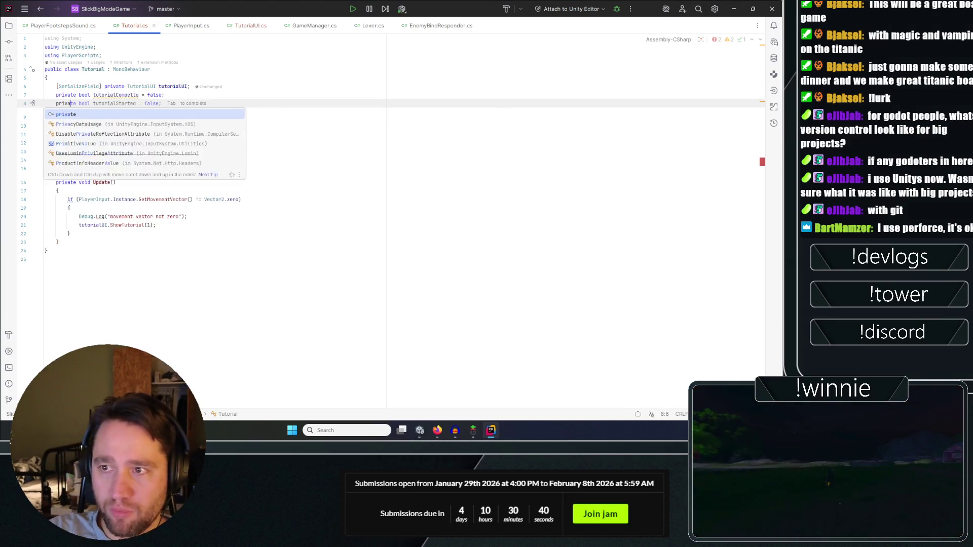
{"action": "type", "text": "te bool movementTutorialComplet"}
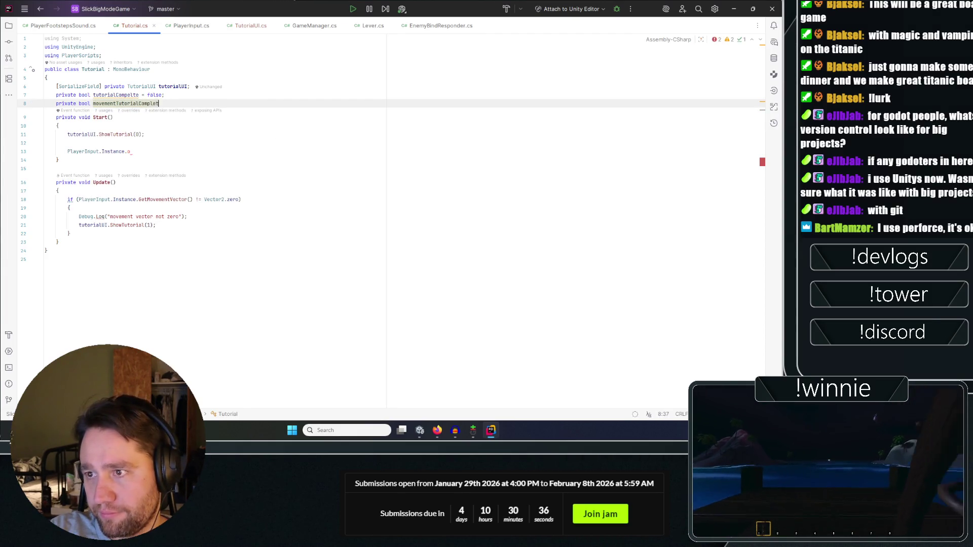
{"action": "type", "text": "e = false;"}
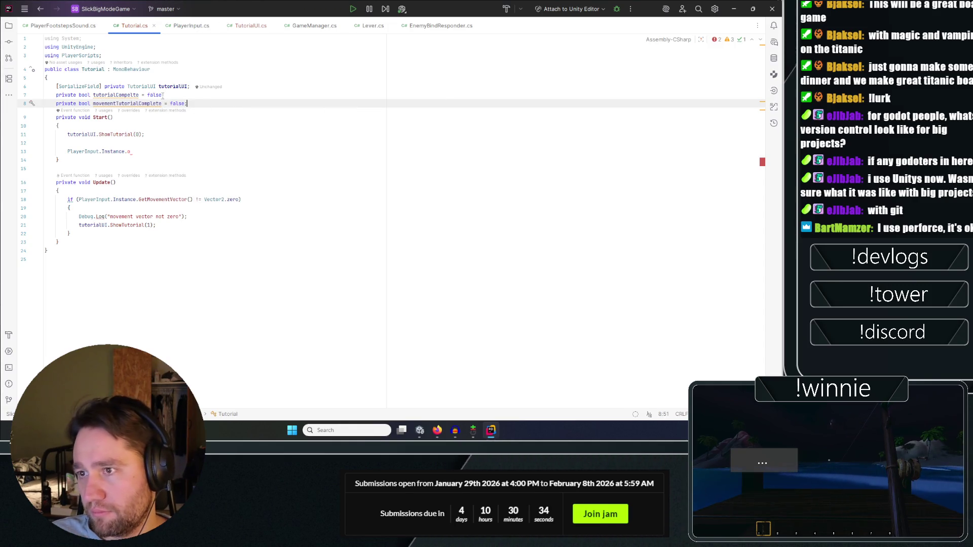
Set movementTutorialComplete = true inside the movement if block.
{"action": "left_click", "coordinate": [186, 208]}
{"action": "key", "text": "Return"}
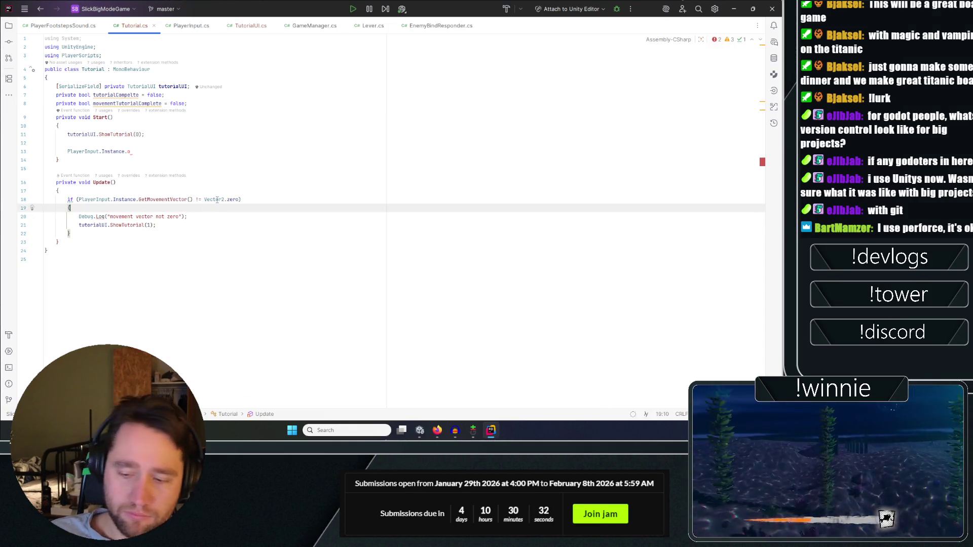
{"action": "type", "text": "movementTutorialComplete ="}
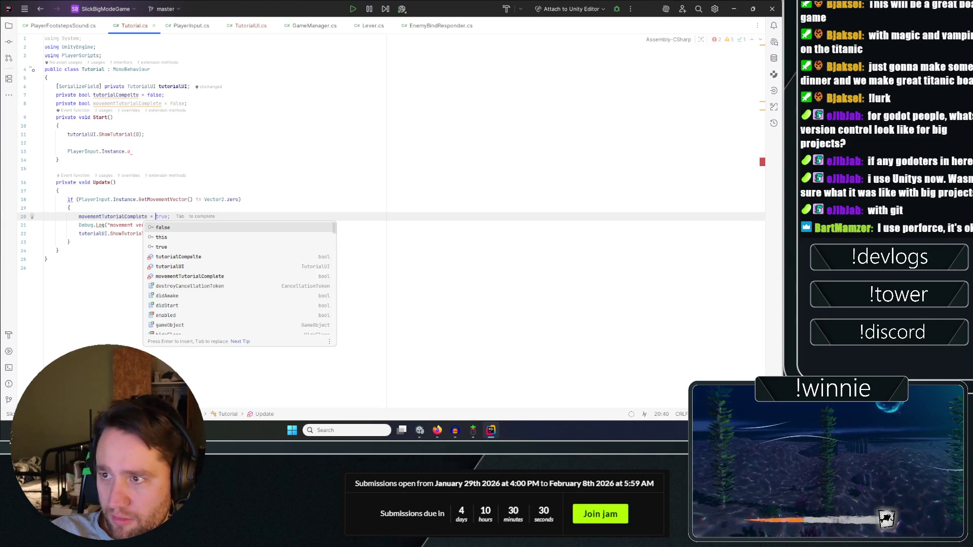
{"action": "key", "text": "Tab"}
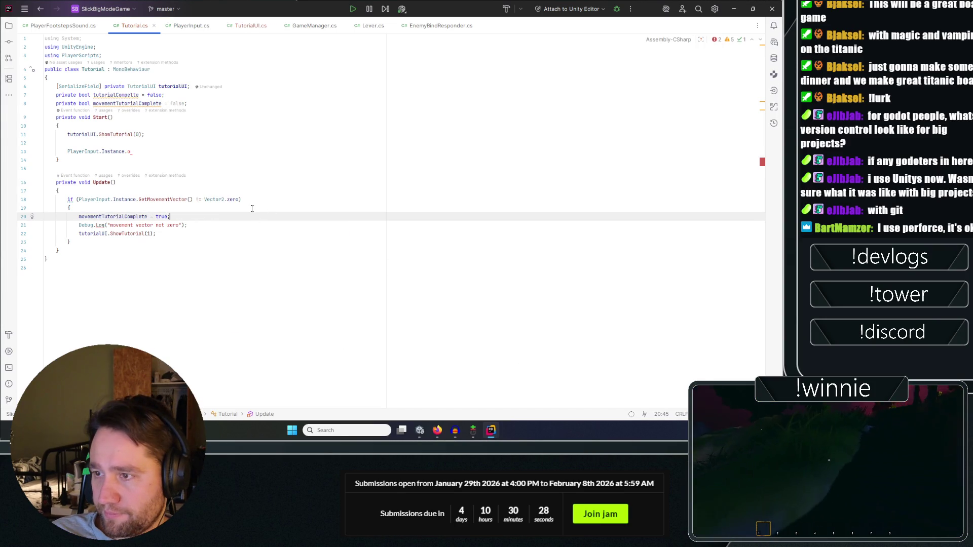
Add && !movementTutorialComplete to the movement if condition.
{"action": "left_click", "coordinate": [240, 199]}
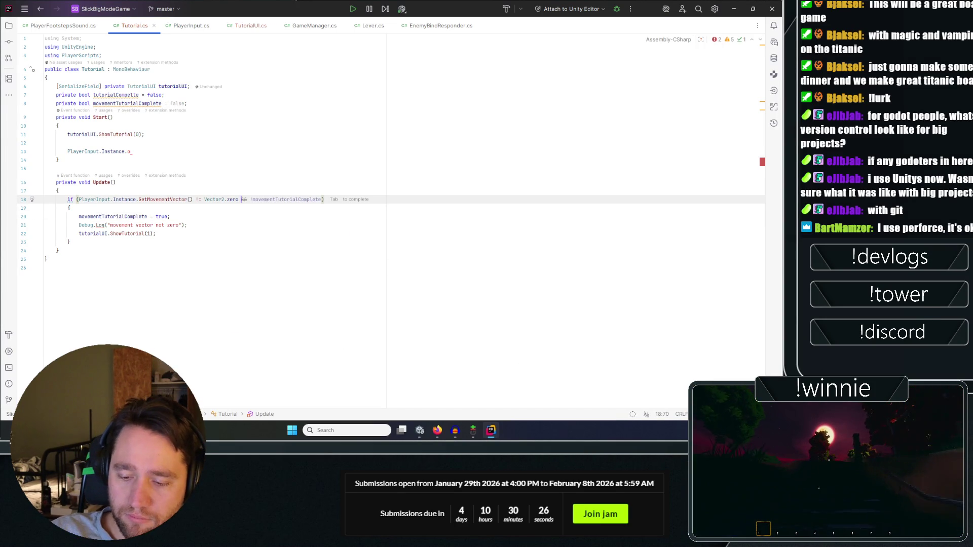
{"action": "type", "text": "&&"}
{"action": "left_click", "coordinate": [247, 199]}
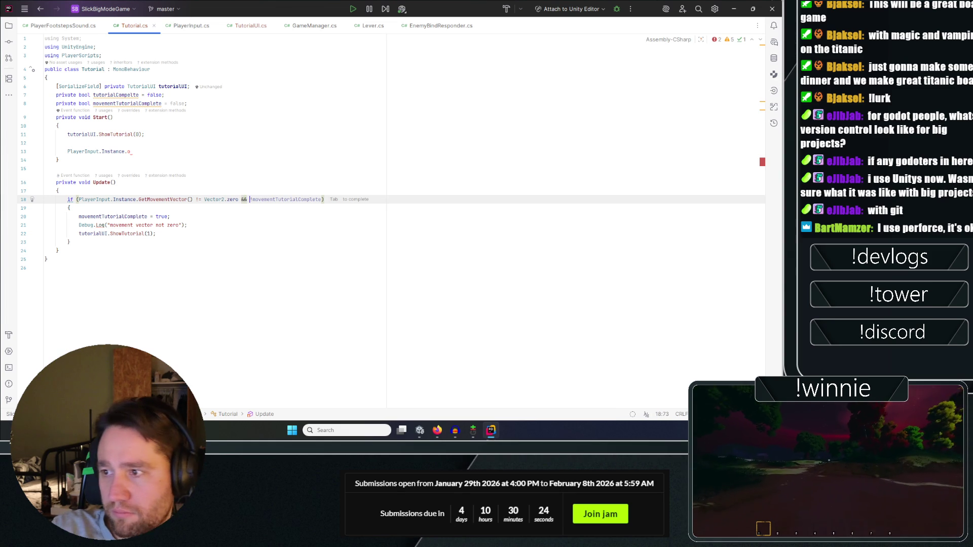
{"action": "key", "text": "Tab"}
{"action": "left_click", "coordinate": [202, 268]}
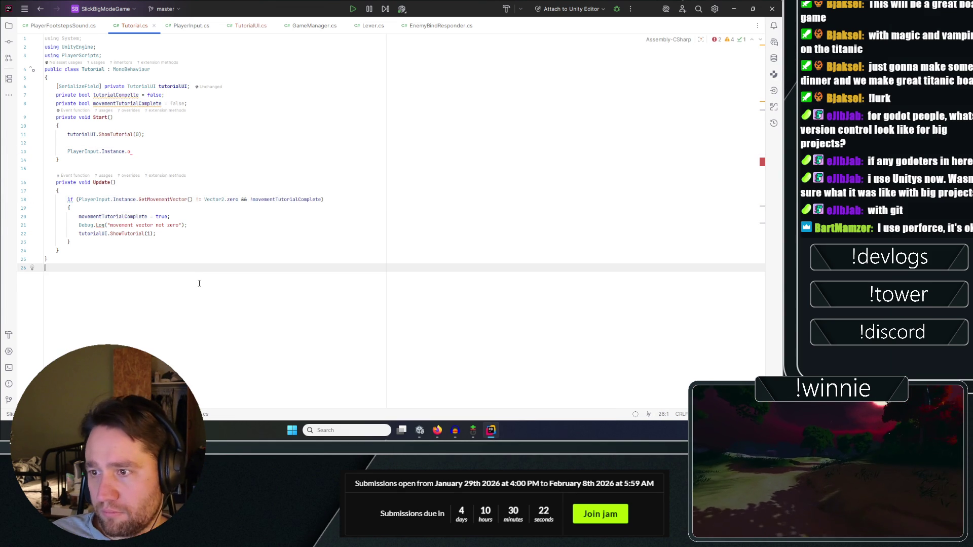
{"action": "left_click", "coordinate": [203, 251]}
{"action": "left_click", "coordinate": [203, 242]}
{"action": "left_click", "coordinate": [242, 134]}
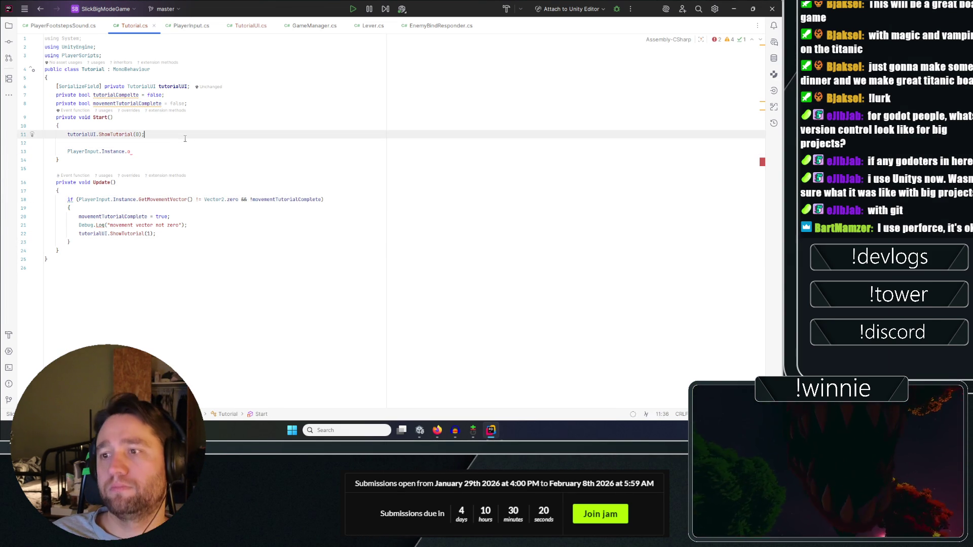
In Start, subscribe to PlayerInput.Instance.OnLeftClick with a newly generated handler method.
{"action": "left_click", "coordinate": [241, 151]}
{"action": "key", "text": "ctrl+space"}
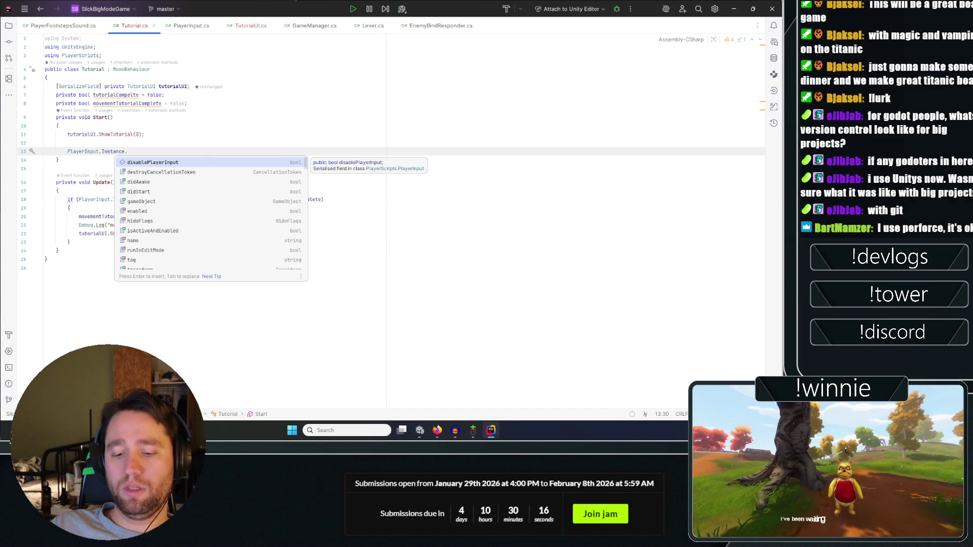
{"action": "type", "text": "onl"}
{"action": "key", "text": "Return"}
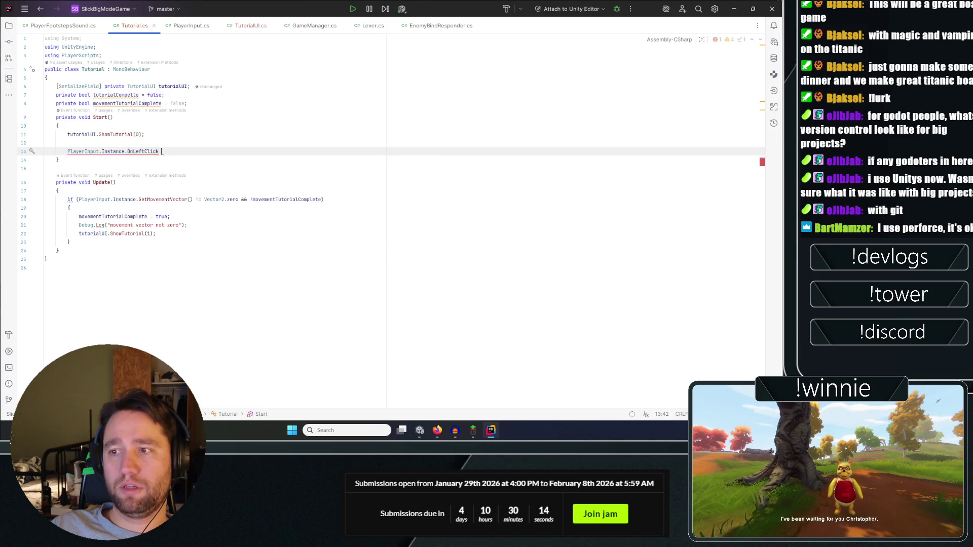
{"action": "type", "text": "+="}
{"action": "key", "text": "Down"}
{"action": "key", "text": "Return"}
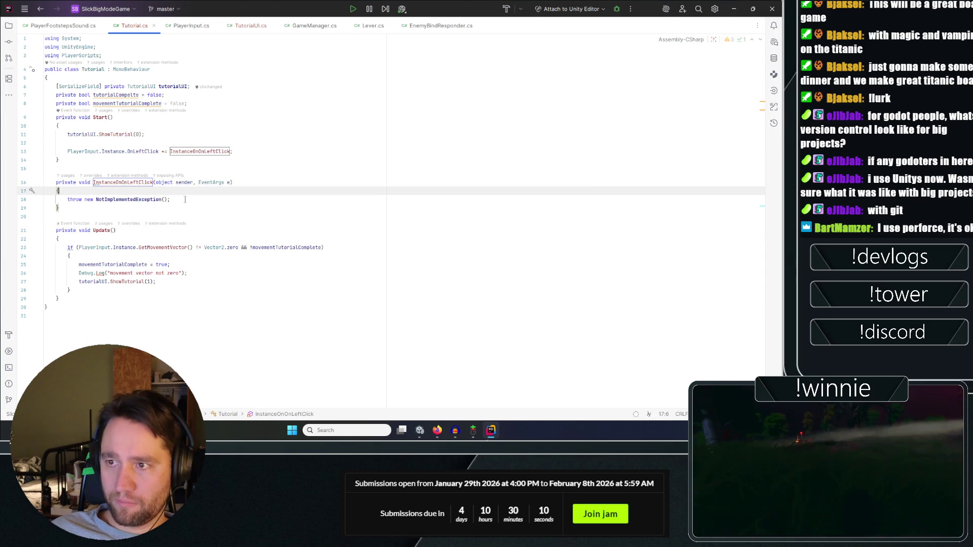
Replace the new handler's throw statement with the three movement-block lines copied from Update.
{"action": "left_click", "coordinate": [176, 103]}
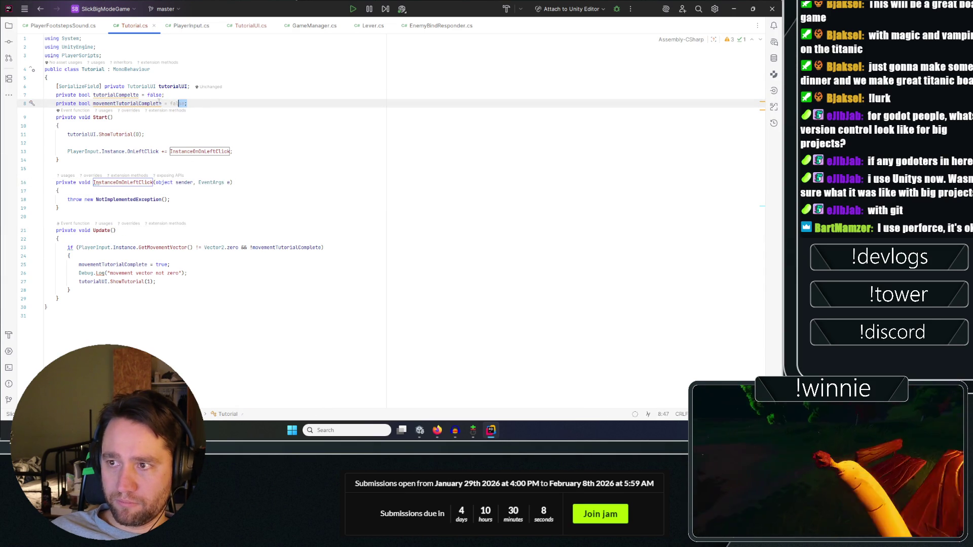
{"action": "left_click_drag", "start_coordinate": [156, 282], "coordinate": [80, 283]}
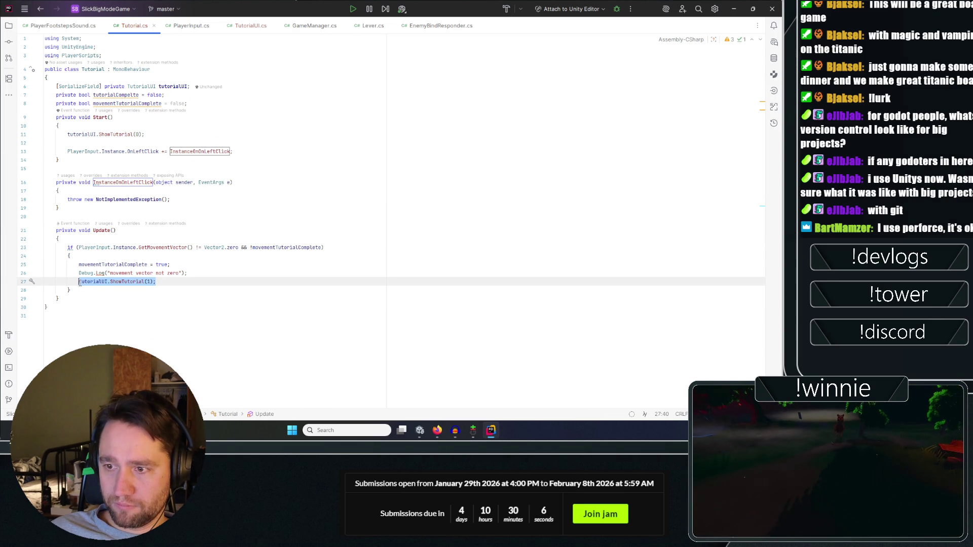
{"action": "left_click", "coordinate": [201, 198]}
{"action": "left_click", "coordinate": [168, 280]}
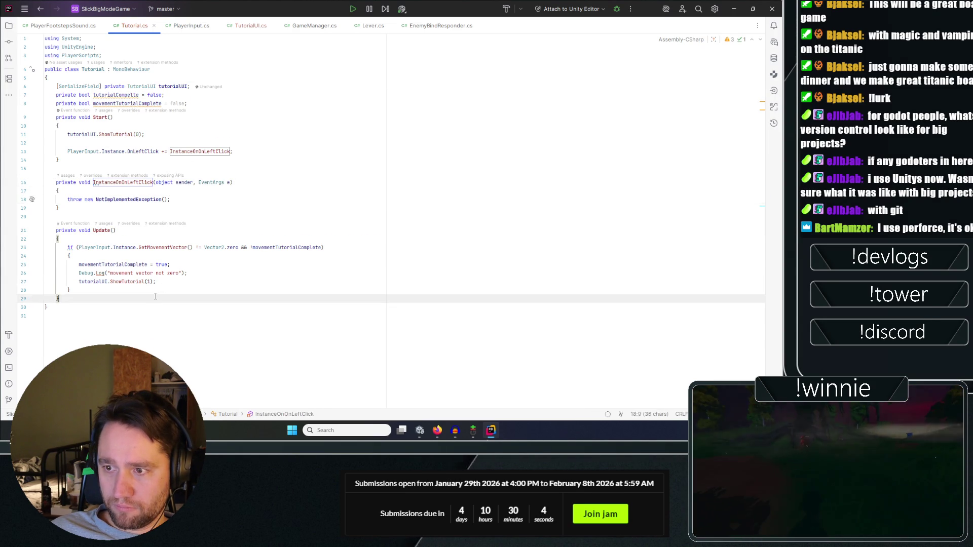
{"action": "left_click_drag", "start_coordinate": [167, 280], "coordinate": [2, 266]}
{"action": "key", "text": "ctrl+c"}
{"action": "triple_click", "coordinate": [175, 200]}
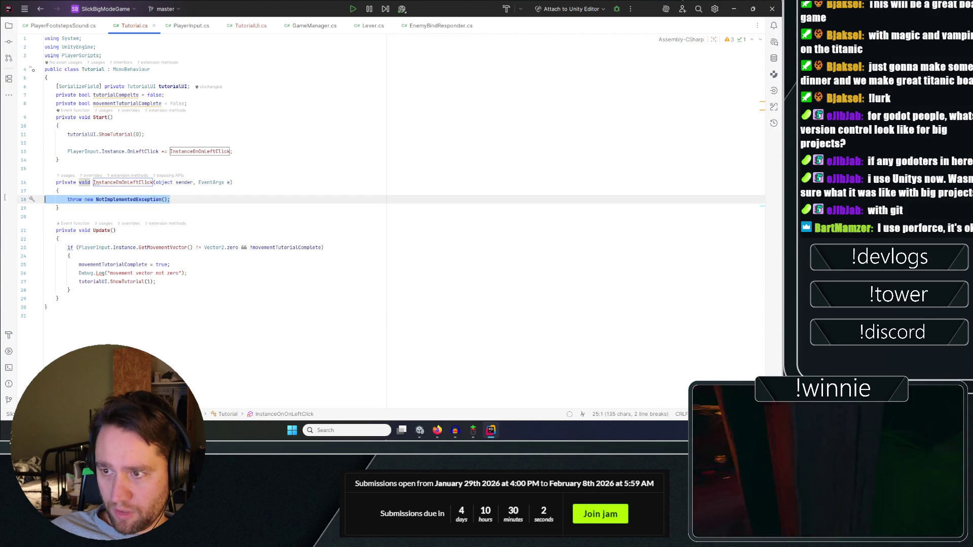
{"action": "key", "text": "ctrl+v"}
Add a leftClickTutorialComplete field and use it in the click handler instead of the movement flag.
{"action": "triple_click", "coordinate": [126, 104]}
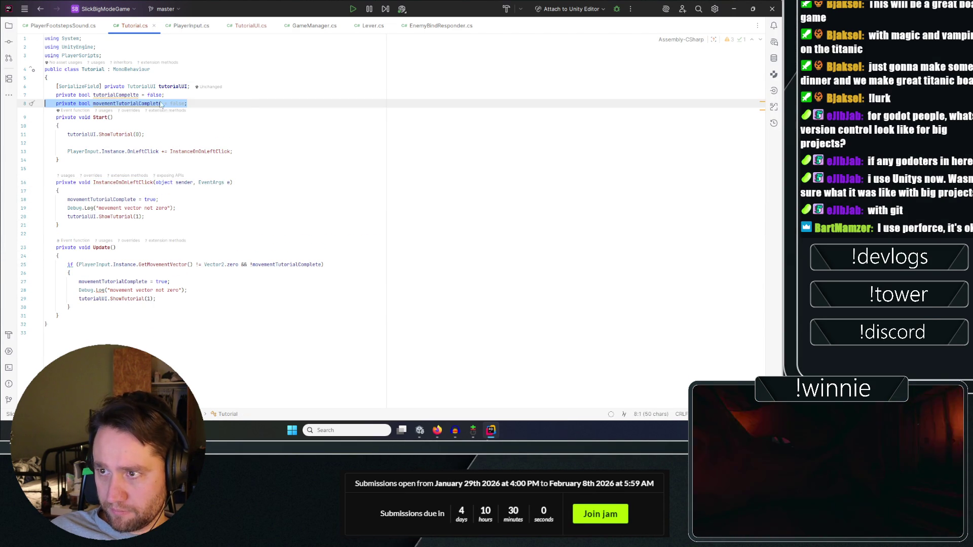
{"action": "key", "text": "ctrl+c"}
{"action": "key", "text": "End"}
{"action": "key", "text": "Return"}
{"action": "key", "text": "ctrl+v"}
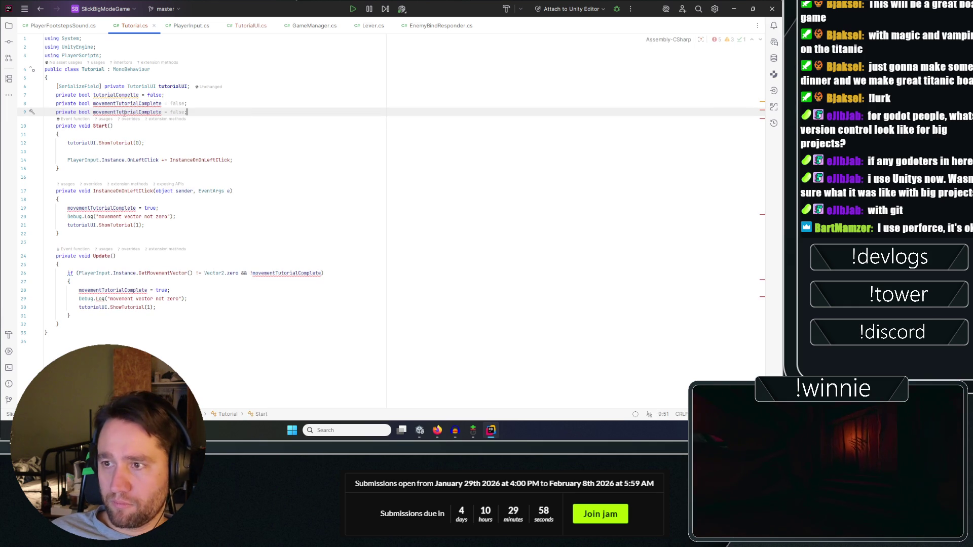
{"action": "double_click", "coordinate": [104, 112]}
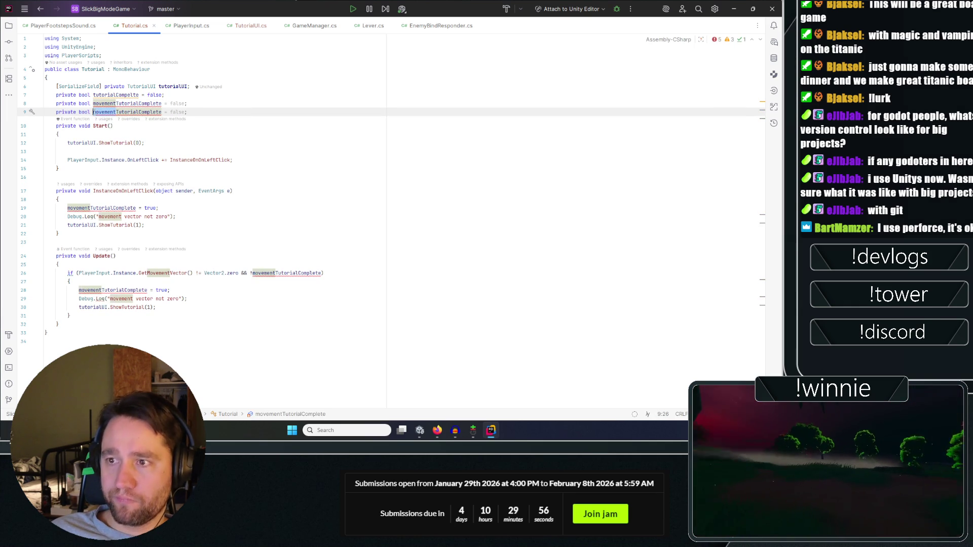
{"action": "type", "text": "leftClick"}
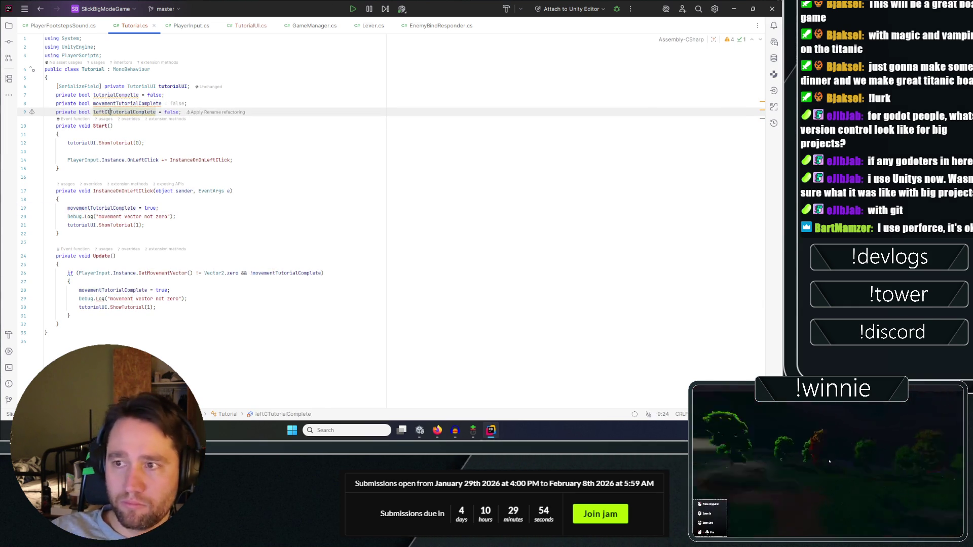
{"action": "double_click", "coordinate": [149, 112]}
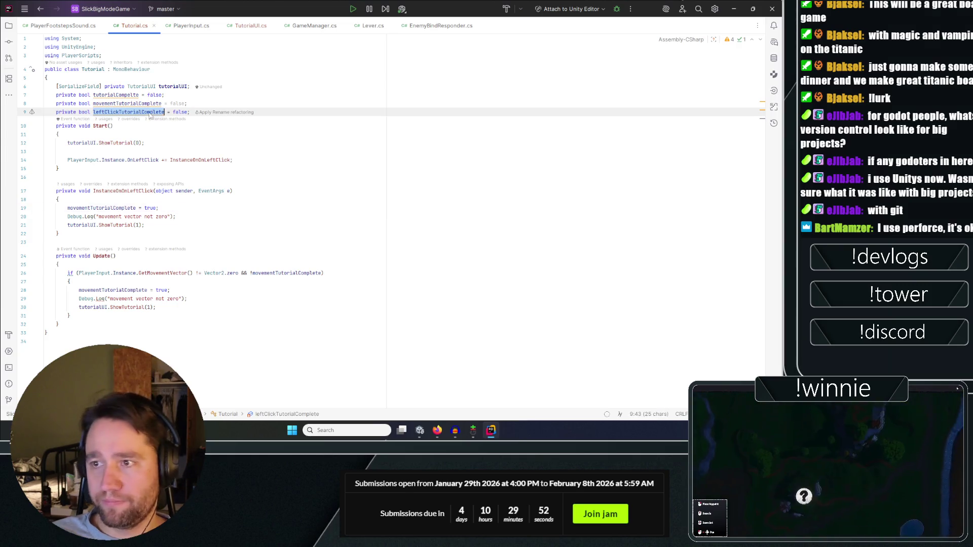
{"action": "double_click", "coordinate": [96, 208]}
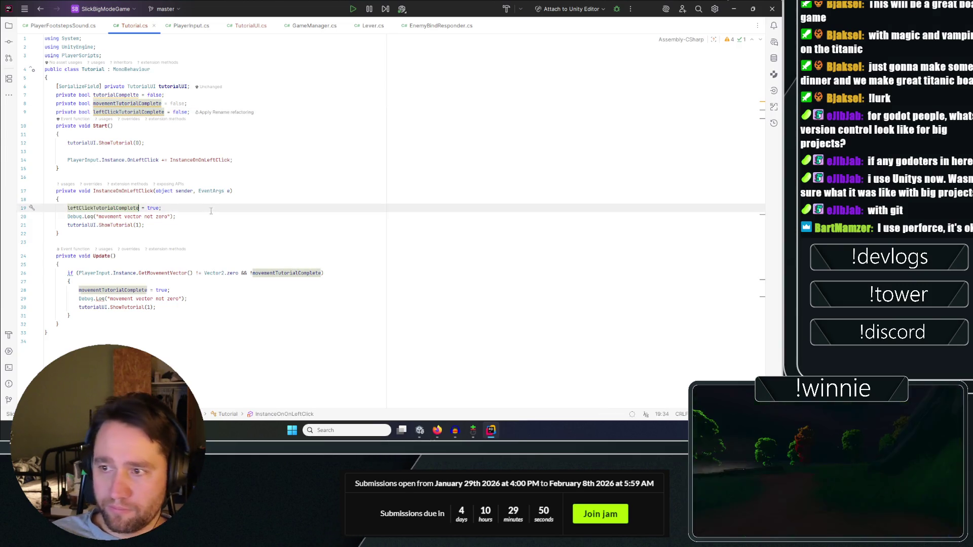
{"action": "key", "text": "ctrl+v"}
Copy the movement if condition from Update into Start as a new if block.
{"action": "left_click", "coordinate": [256, 243]}
{"action": "left_click", "coordinate": [145, 281]}
{"action": "left_click", "coordinate": [23, 273]}
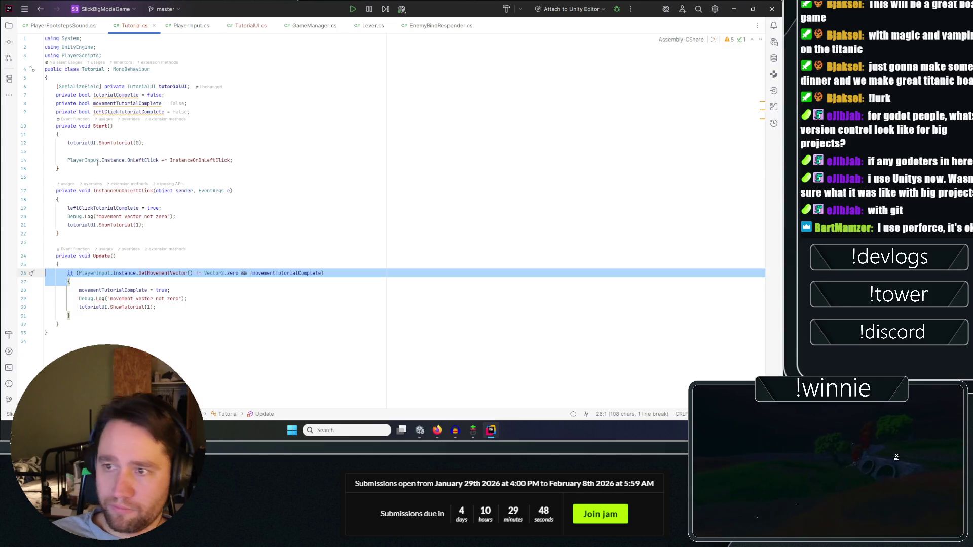
{"action": "key", "text": "ctrl+c"}
{"action": "left_click", "coordinate": [182, 134]}
{"action": "key", "text": "Return"}
{"action": "key", "text": "ctrl+v"}
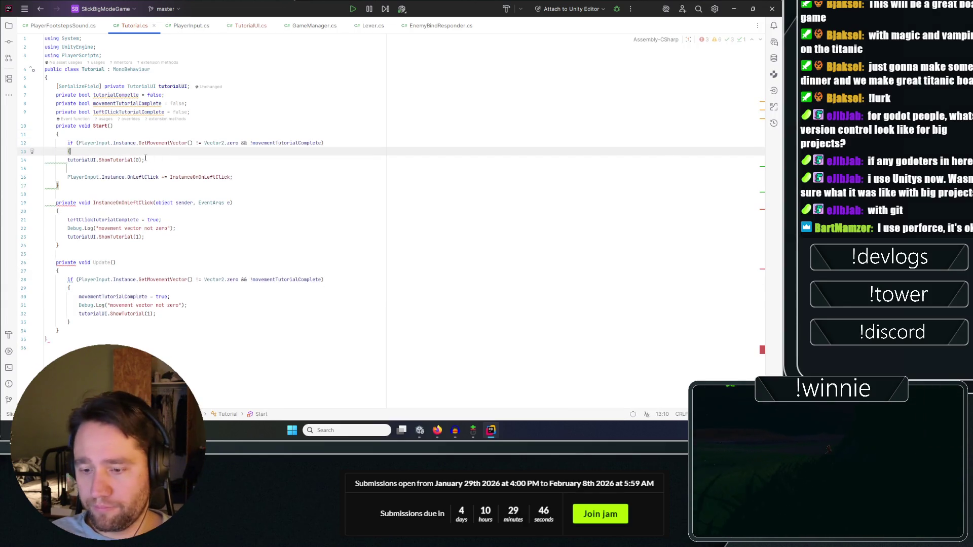
{"action": "key", "text": "Return"}
{"action": "type", "text": "}"}
{"action": "key", "text": "Return"}
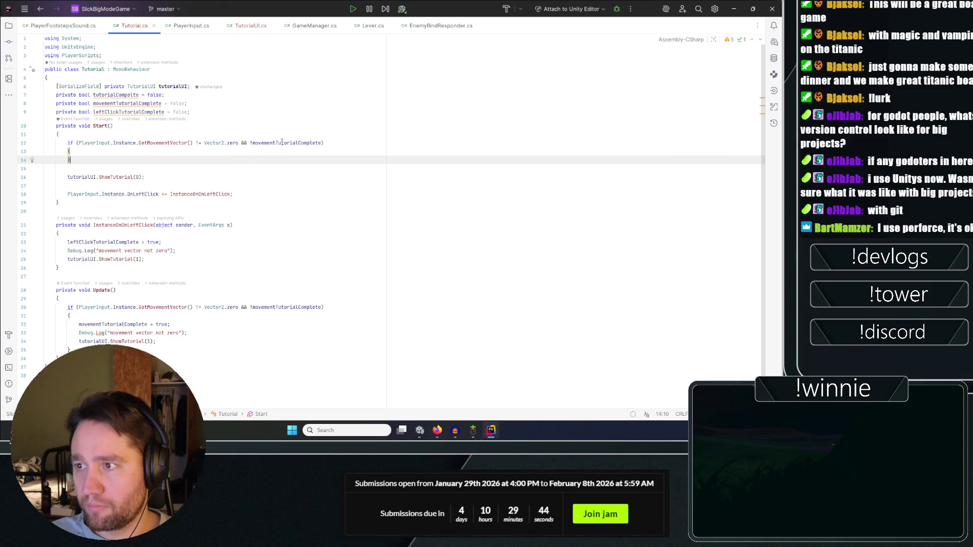
Trim Start's condition to the movementTutorialComplete flag and add an assignment setting it to true.
{"action": "double_click", "coordinate": [261, 143]}
{"action": "left_click_drag", "start_coordinate": [250, 144], "coordinate": [79, 143]}
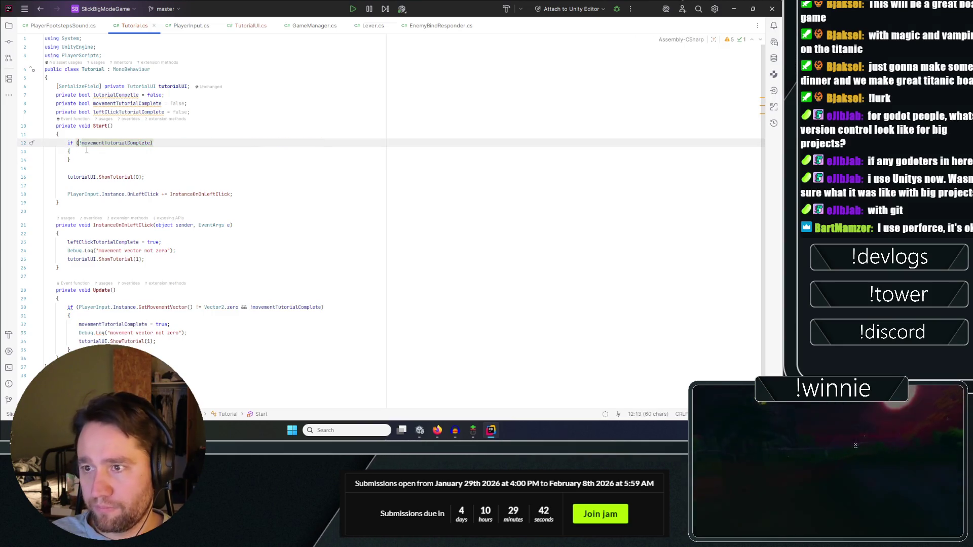
{"action": "key", "text": "BackSpace"}
{"action": "left_click", "coordinate": [129, 154]}
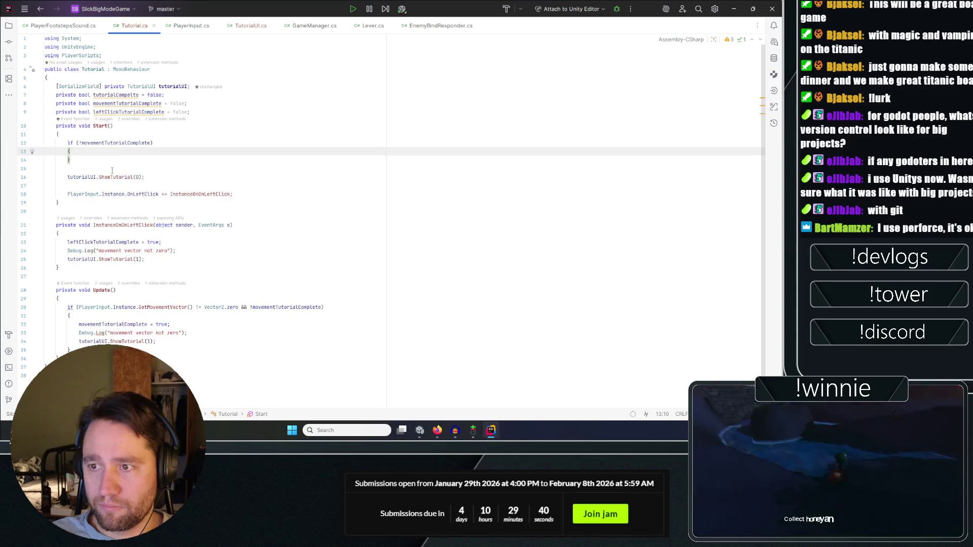
{"action": "left_click", "coordinate": [130, 103]}
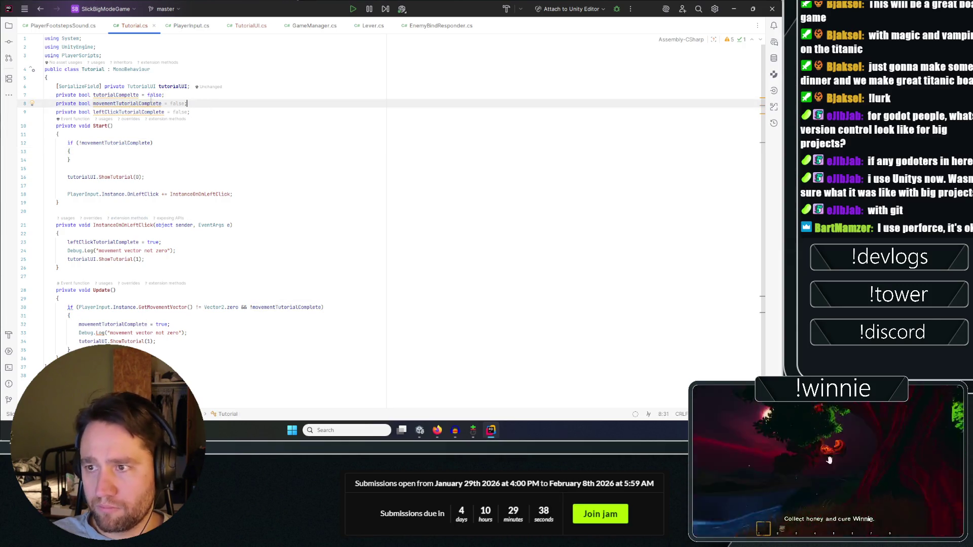
{"action": "left_click_drag", "start_coordinate": [93, 103], "coordinate": [187, 103]}
{"action": "left_click", "coordinate": [85, 168]}
{"action": "key", "text": "ctrl+v"}
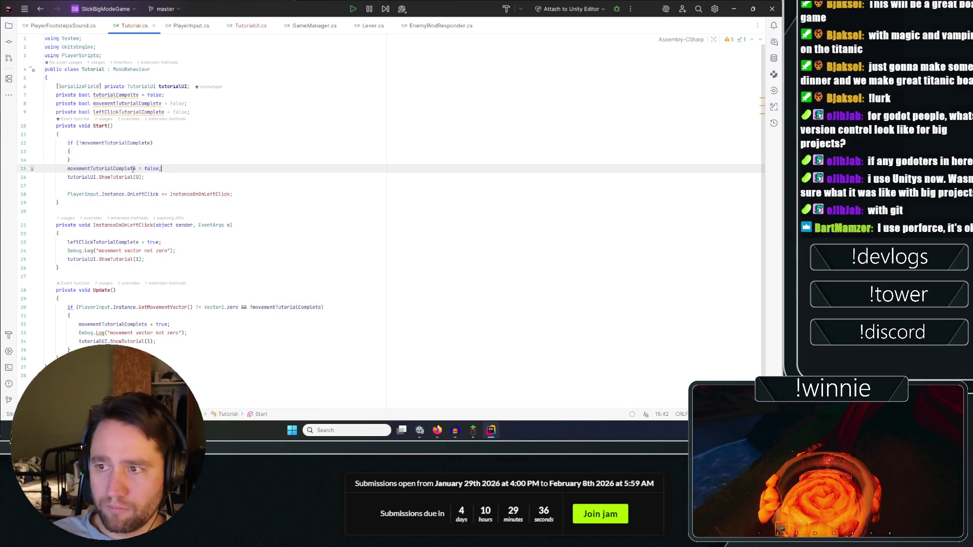
{"action": "type", "text": "true"}
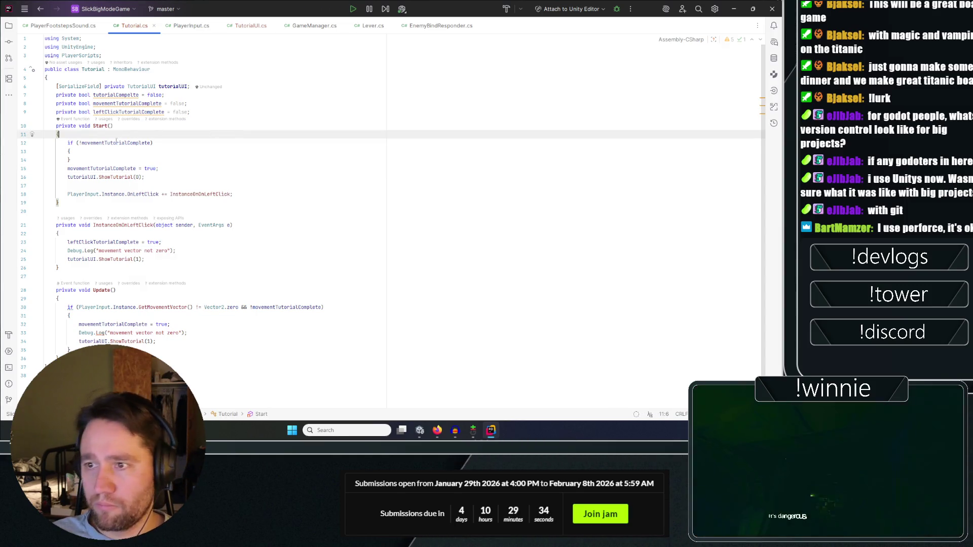
{"action": "double_click", "coordinate": [116, 143]}
{"action": "left_click_drag", "start_coordinate": [150, 142], "coordinate": [177, 143]}
{"action": "key", "text": "BackSpace"}
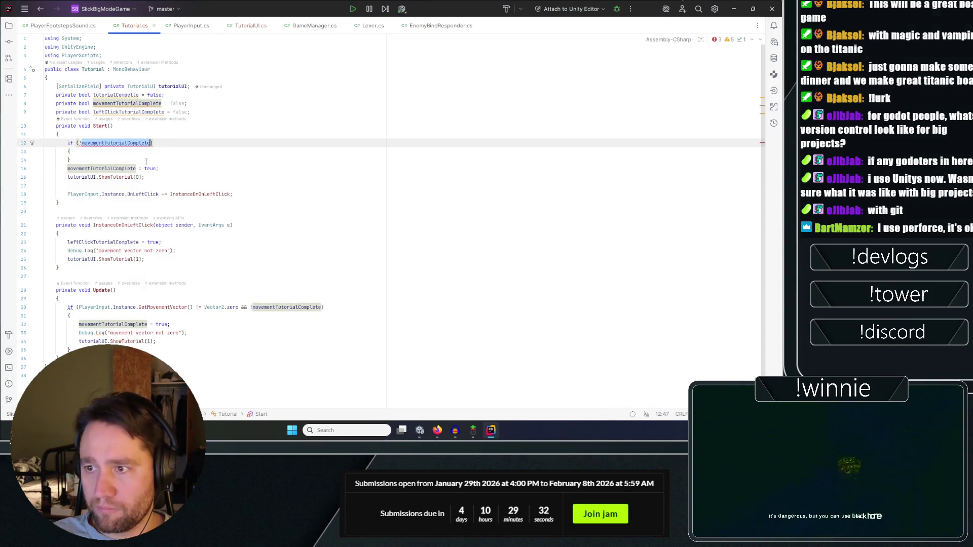
Remove the negation and make the if a one-line early-return guard.
{"action": "double_click", "coordinate": [101, 168]}
{"action": "left_click", "coordinate": [81, 143]}
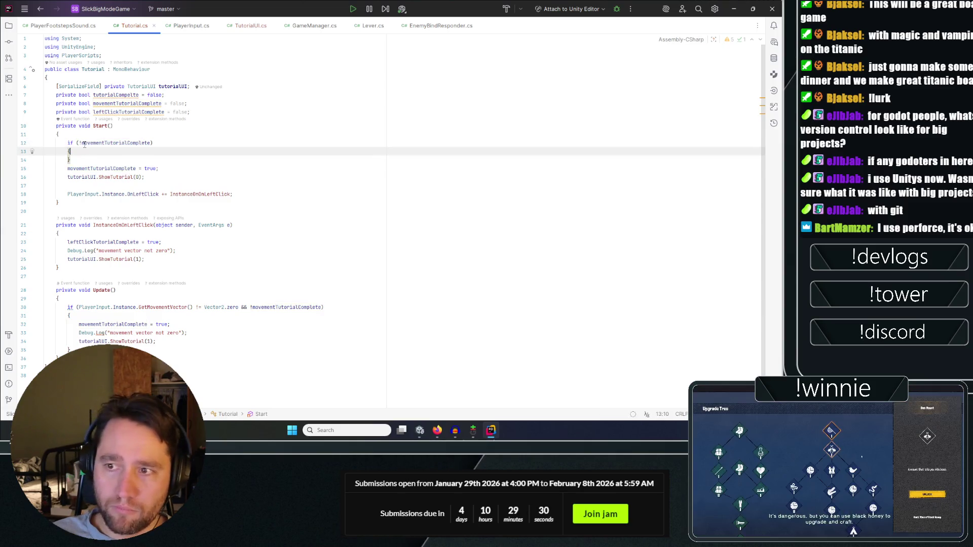
{"action": "key", "text": "BackSpace"}
{"action": "left_click", "coordinate": [90, 152]}
{"action": "key", "text": "Return"}
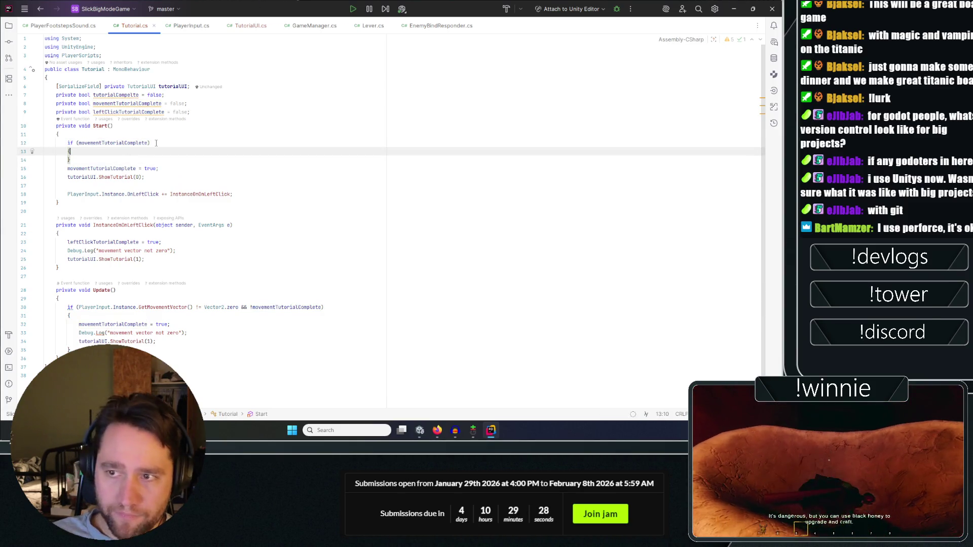
{"action": "type", "text": "return;"}
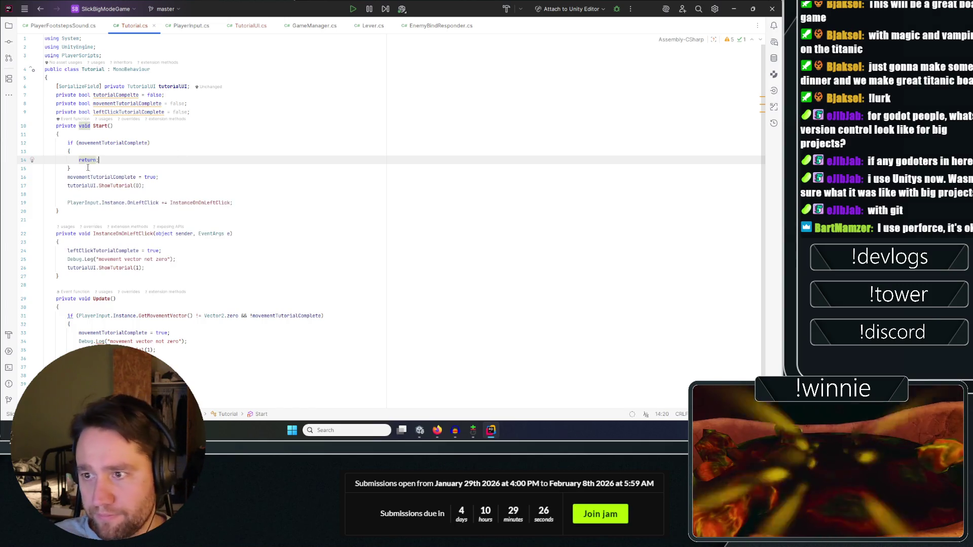
{"action": "key", "text": "Up"}
{"action": "key", "text": "Home"}
{"action": "key", "text": "BackSpace"}
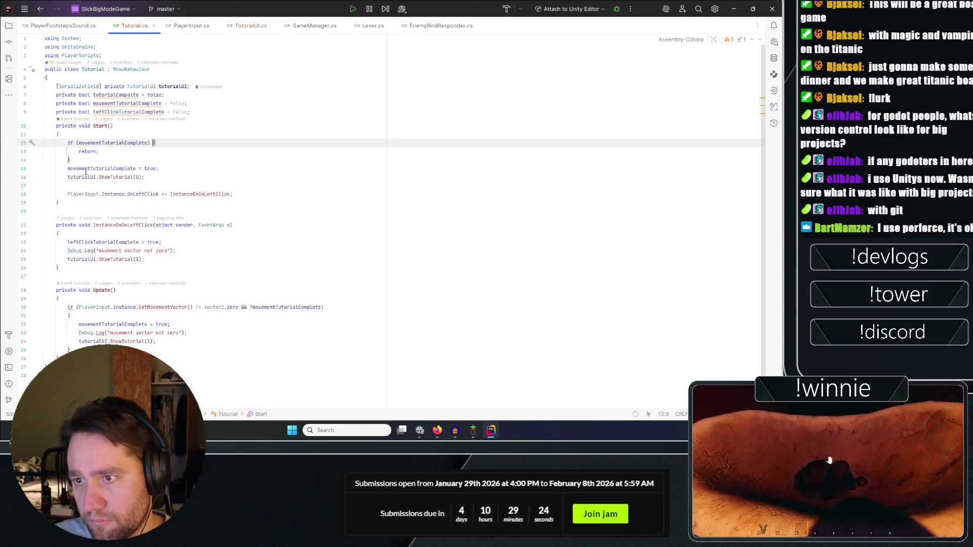
{"action": "key", "text": "ctrl+shift+j"}
{"action": "key", "text": "ctrl+shift+j"}
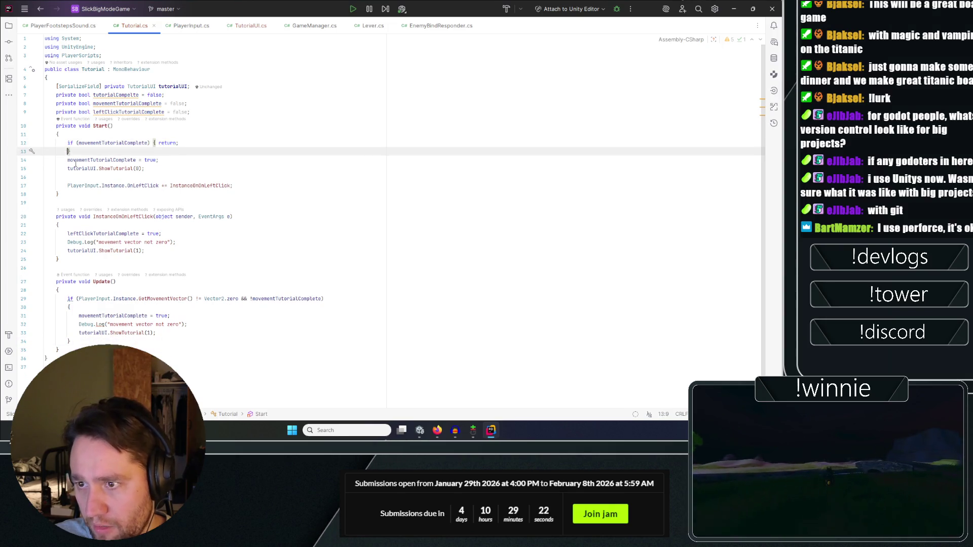
Tidy the blank lines below the guard in Start.
{"action": "left_click", "coordinate": [228, 160]}
{"action": "key", "text": "Up"}
{"action": "key", "text": "Up"}
{"action": "key", "text": "End"}
{"action": "key", "text": "Return"}
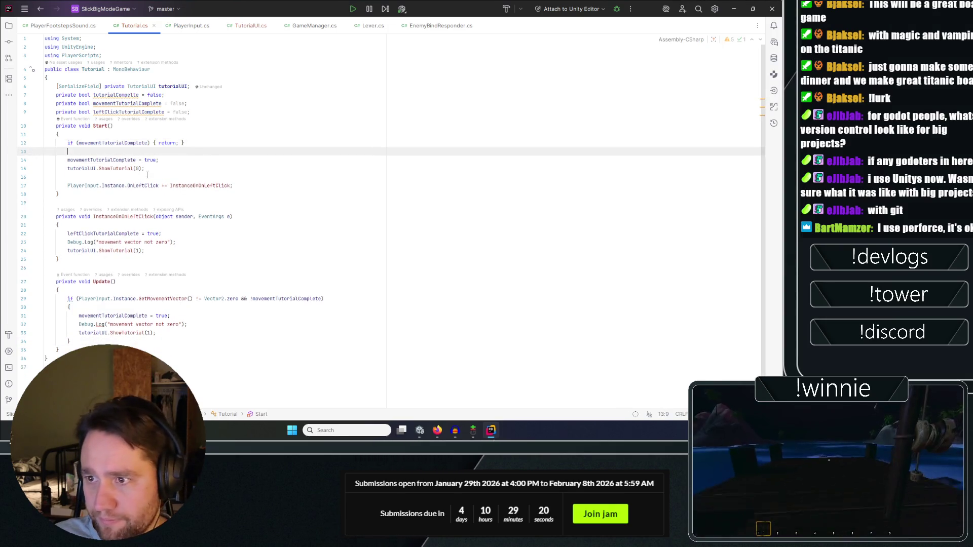
{"action": "left_click", "coordinate": [82, 178]}
{"action": "key", "text": "BackSpace"}
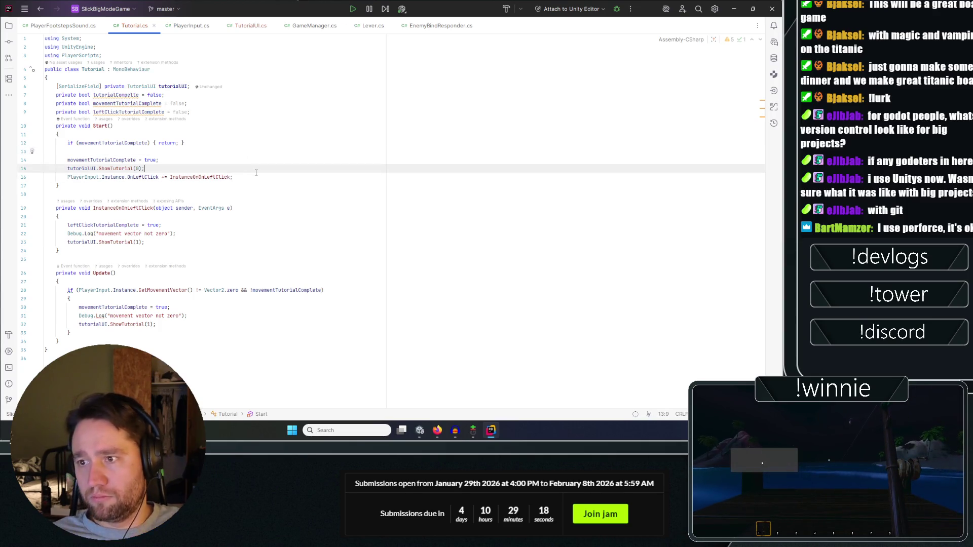
Cut the early-return guard and movement flag lines out of Start.
{"action": "left_click", "coordinate": [257, 177]}
{"action": "key", "text": "shift+Home"}
{"action": "key", "text": "shift+Home"}
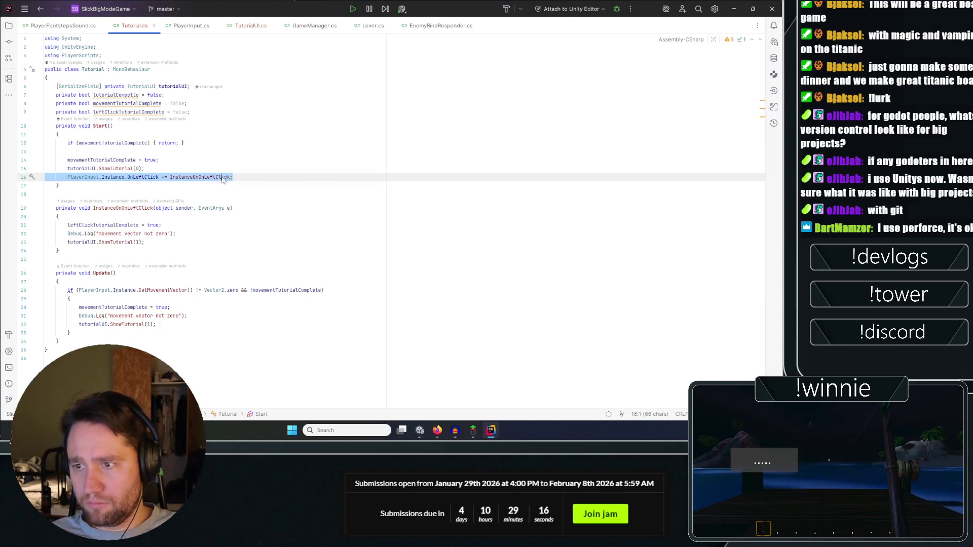
{"action": "key", "text": "Up"}
{"action": "key", "text": "End"}
{"action": "key", "text": "shift+Up"}
{"action": "key", "text": "shift+Up"}
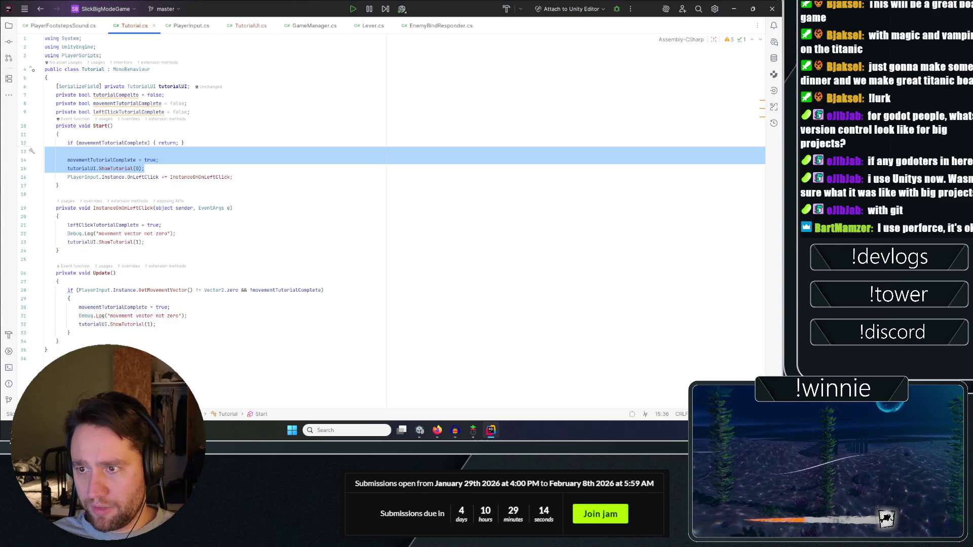
{"action": "key", "text": "shift+Up"}
{"action": "key", "text": "BackSpace"}
{"action": "key", "text": "ctrl+z"}
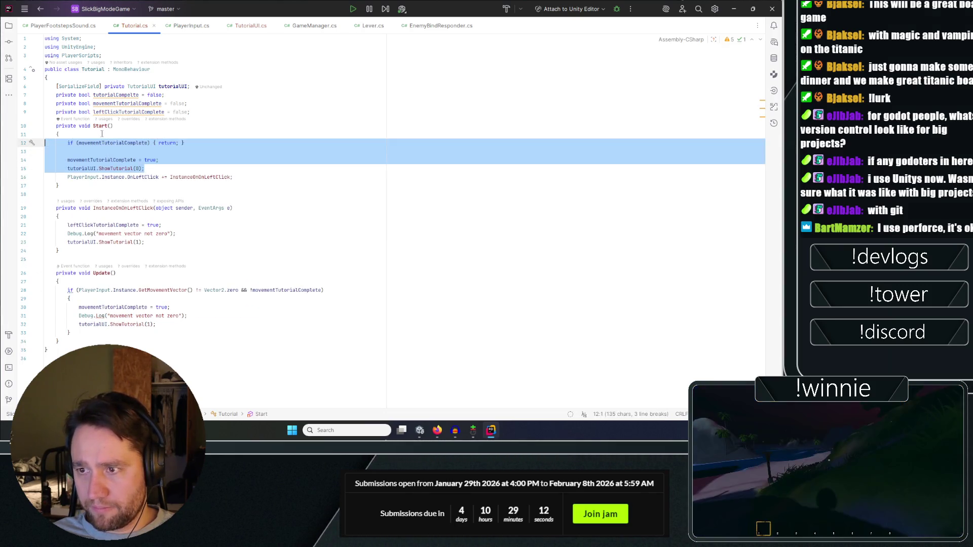
{"action": "key", "text": "ctrl+shift+z"}
{"action": "key", "text": "ctrl+z"}
{"action": "left_click", "coordinate": [167, 161]}
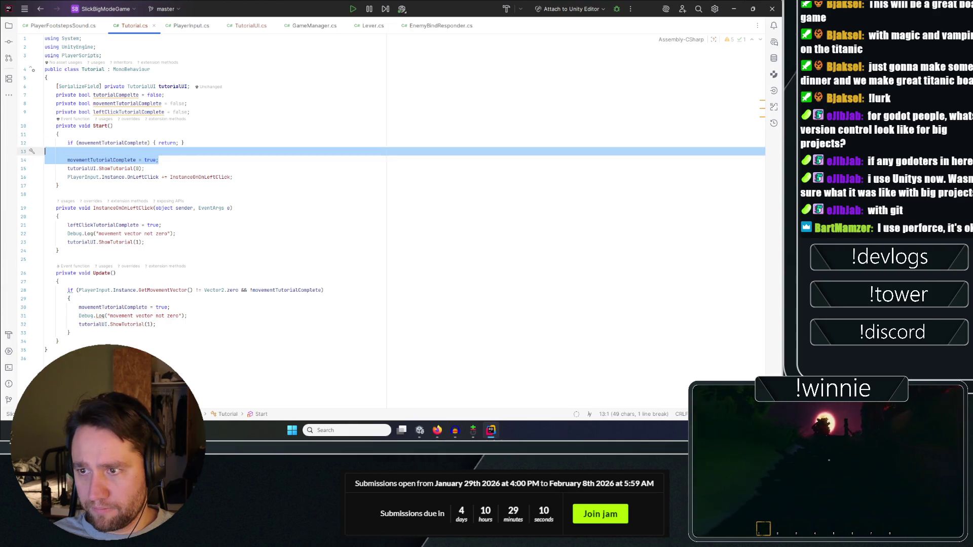
{"action": "left_click_drag", "start_coordinate": [158, 160], "coordinate": [5, 148]}
{"action": "key", "text": "BackSpace"}
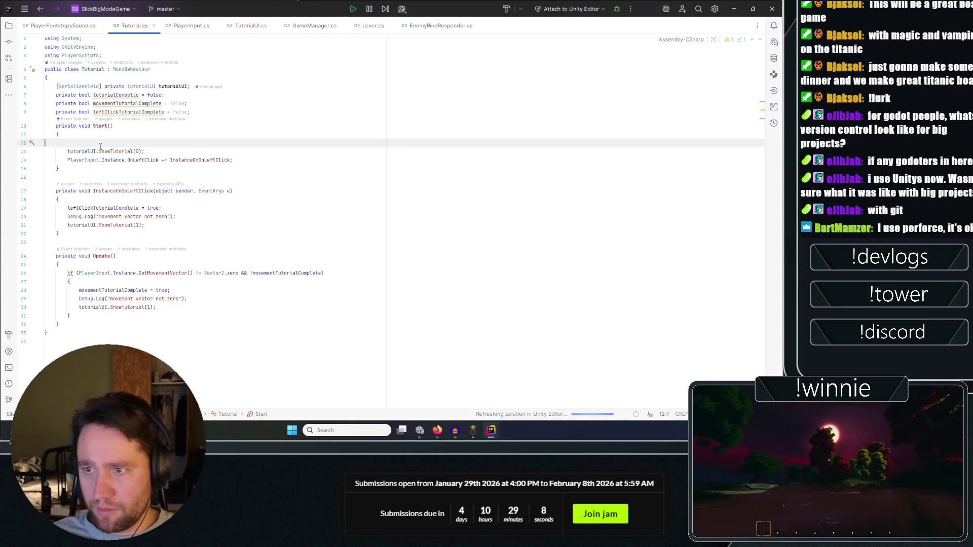
Paste the guard into the left-click handler and switch its flag to leftClickTutorialComplete.
{"action": "left_click", "coordinate": [59, 191]}
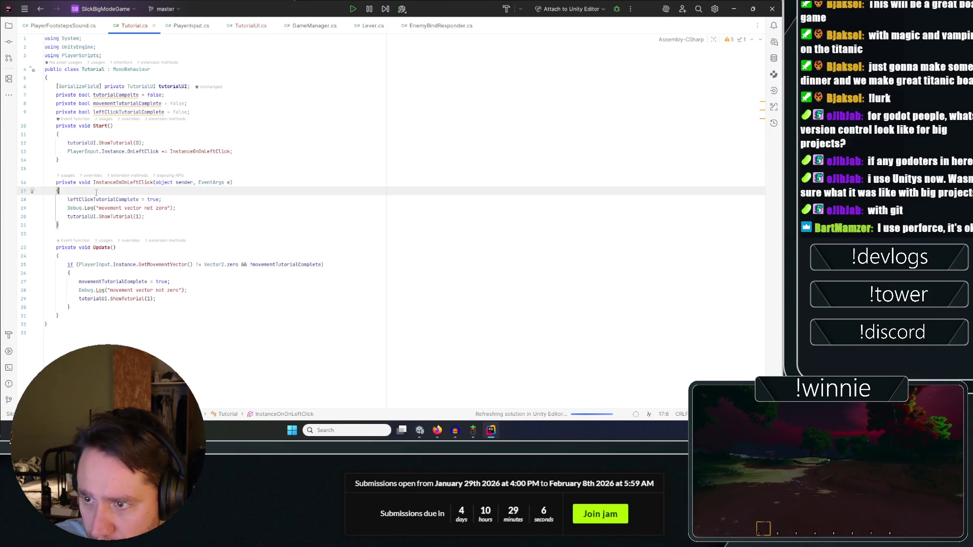
{"action": "key", "text": "ctrl+v"}
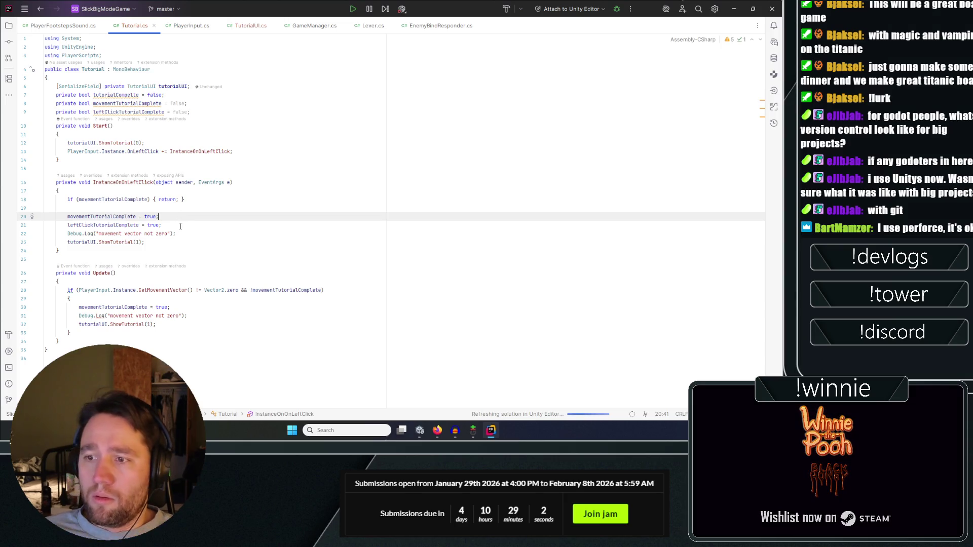
{"action": "left_click", "coordinate": [180, 227]}
{"action": "triple_click", "coordinate": [175, 217]}
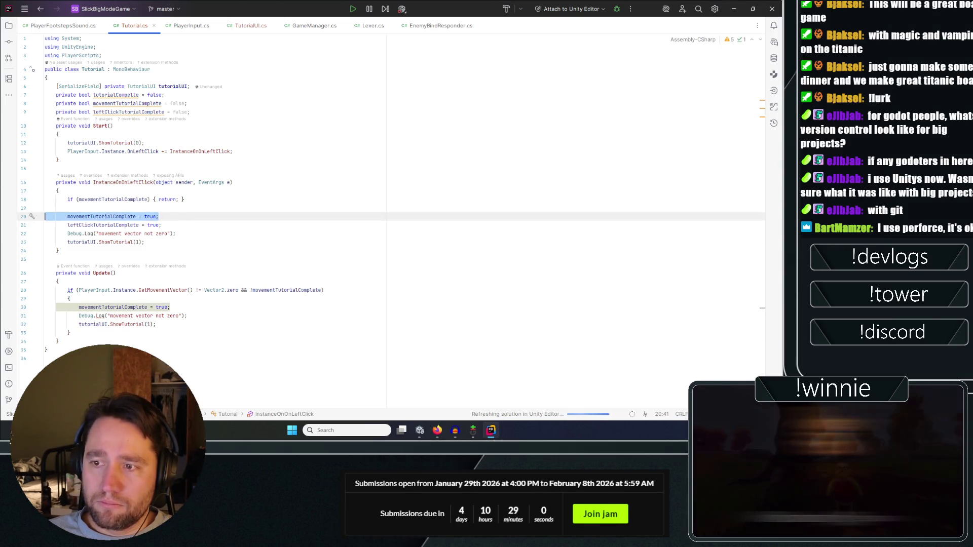
{"action": "key", "text": "Delete"}
{"action": "key", "text": "Up"}
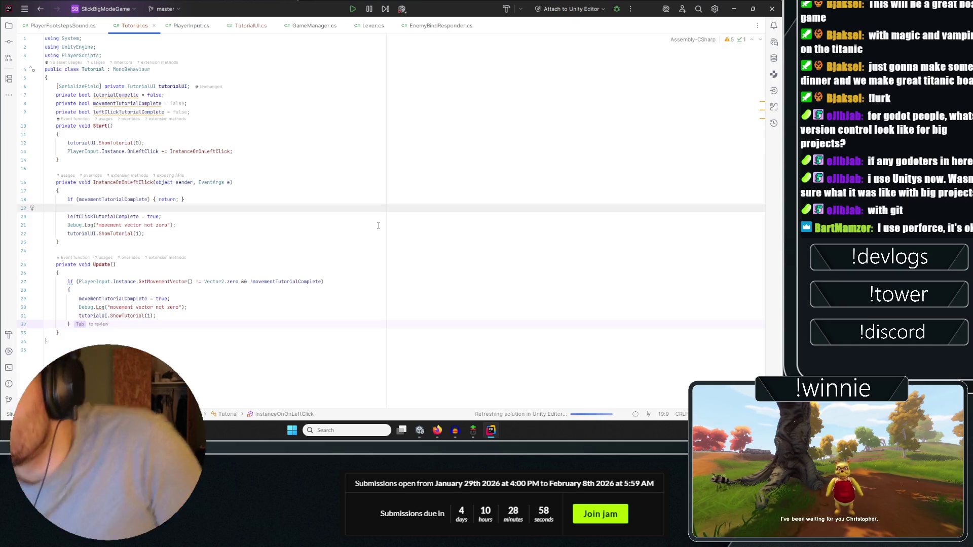
{"action": "double_click", "coordinate": [122, 216]}
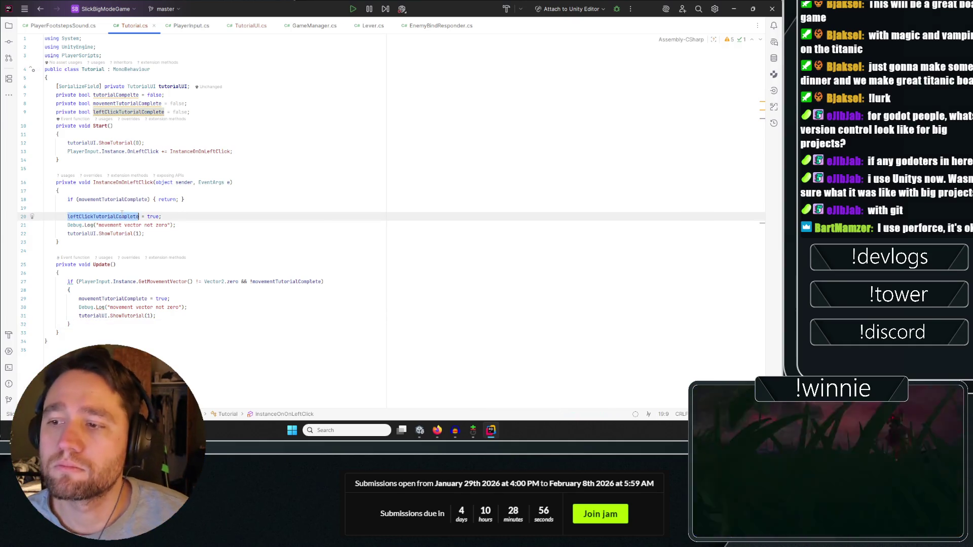
{"action": "key", "text": "ctrl+c"}
{"action": "double_click", "coordinate": [130, 199]}
{"action": "key", "text": "ctrl+v"}
{"action": "left_click", "coordinate": [256, 204]}
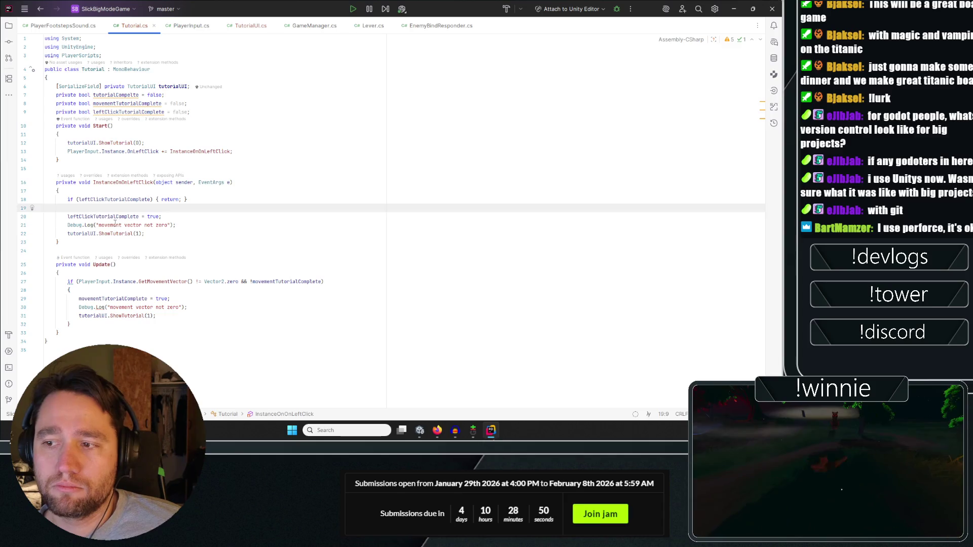
Change the log to 'left click input registered' and the call to ShowTutorial(2), then recompile in Unity.
{"action": "double_click", "coordinate": [115, 225]}
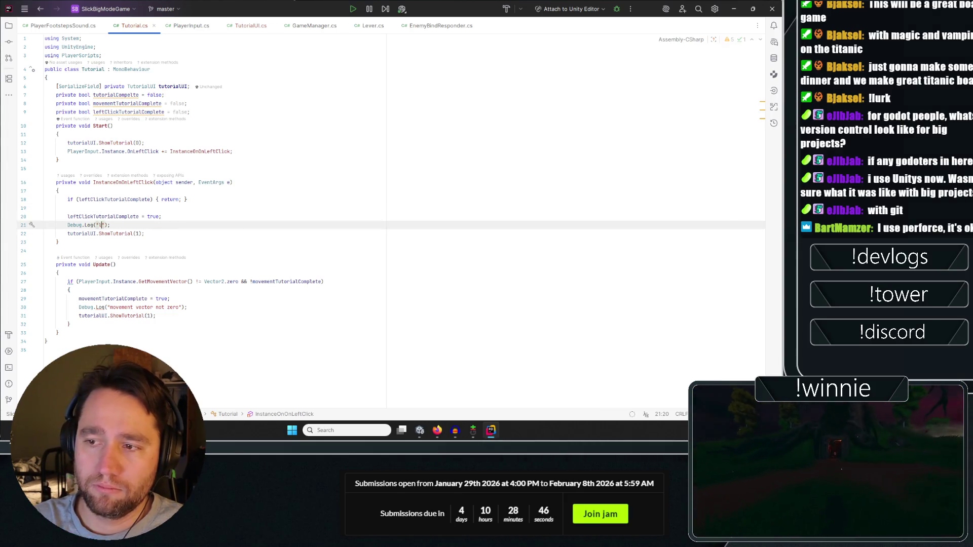
{"action": "type", "text": "left click inpu"}
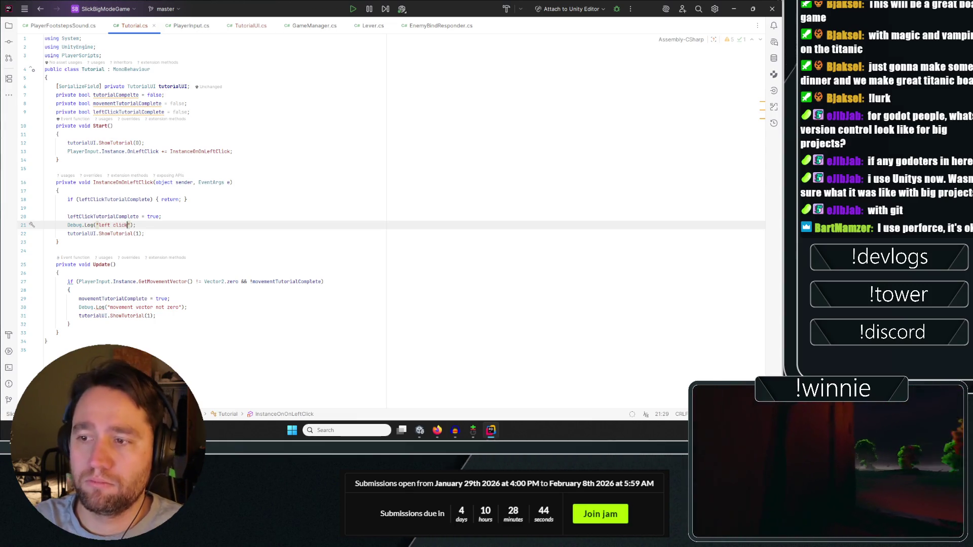
{"action": "type", "text": "t registered"}
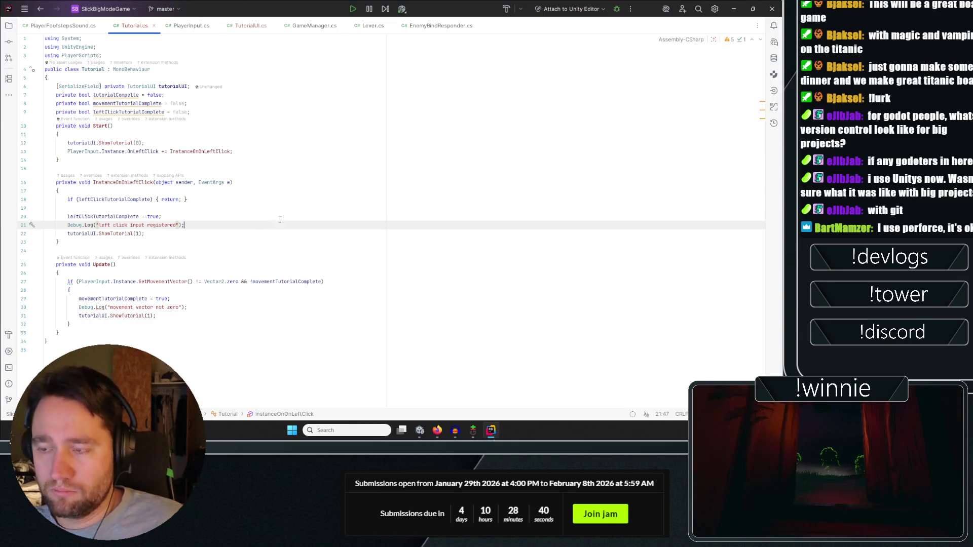
{"action": "left_click_drag", "start_coordinate": [323, 225], "coordinate": [323, 230]}
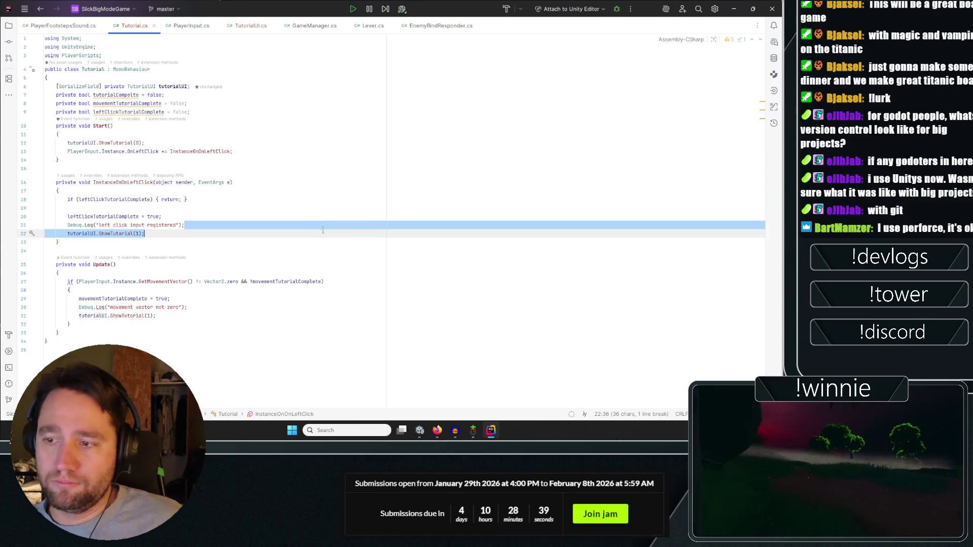
{"action": "left_click", "coordinate": [138, 233]}
{"action": "key", "text": "BackSpace"}
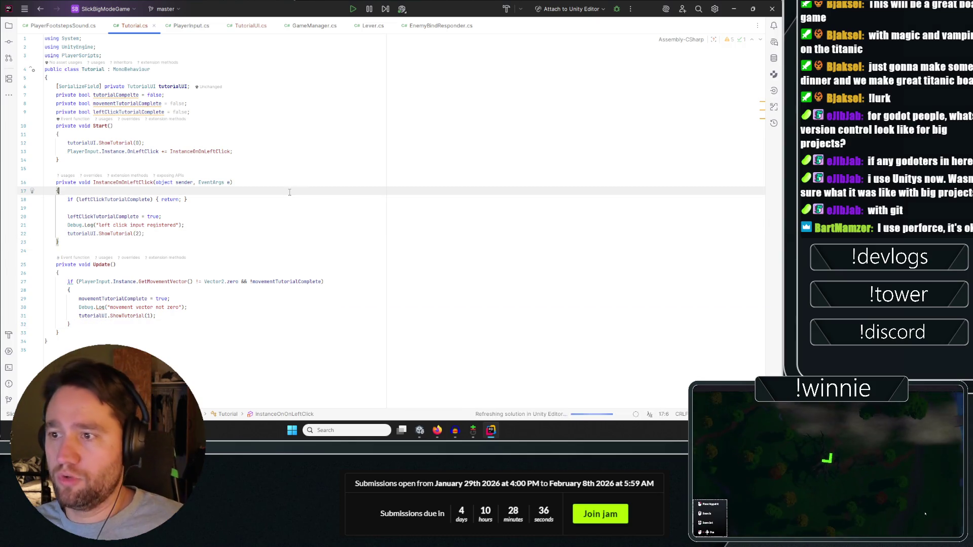
{"action": "key", "text": "alt+Tab"}
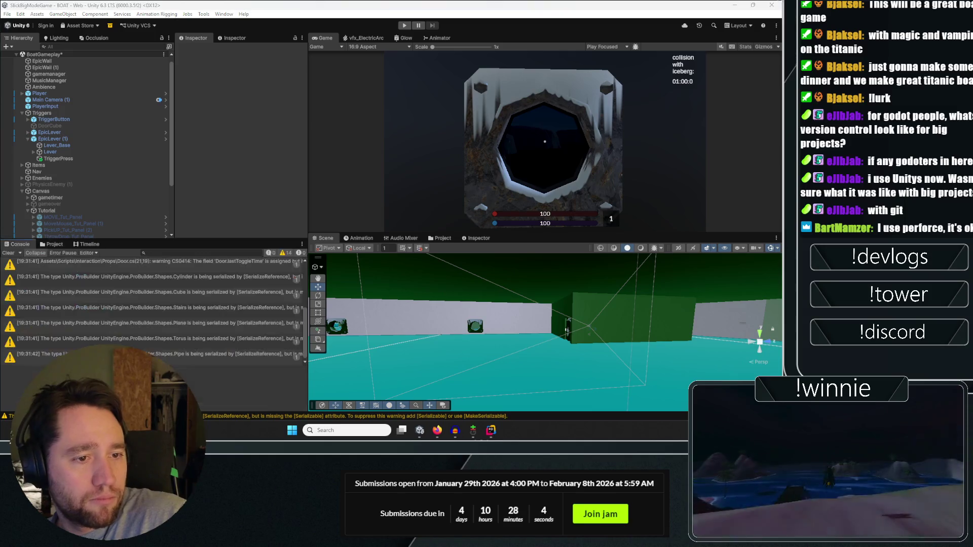
Clear the console, add the Tutorial script to the Tutorial object, and link its Tutorial UI field.
{"action": "left_click", "coordinate": [8, 254]}
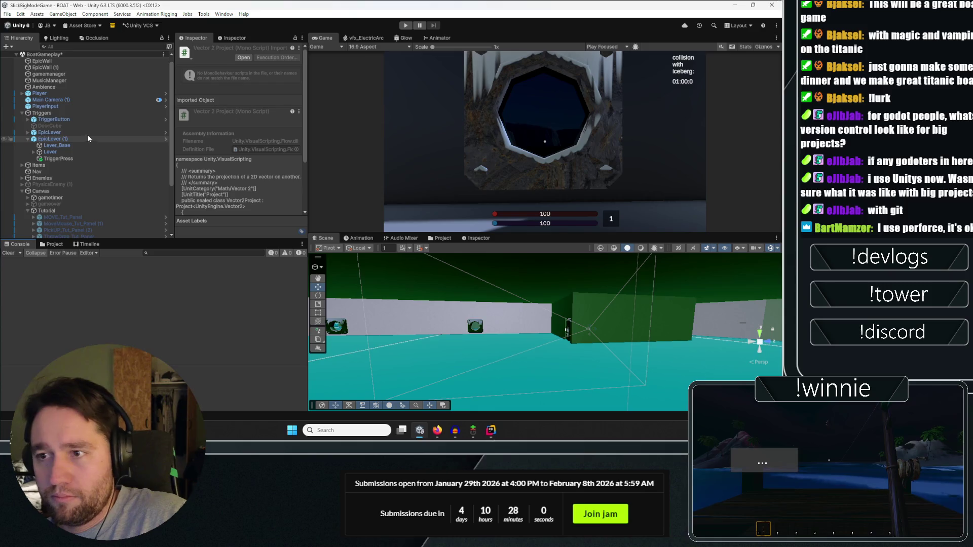
{"action": "scroll", "coordinate": [87, 122], "scroll_direction": "down", "scroll_amount": 5}
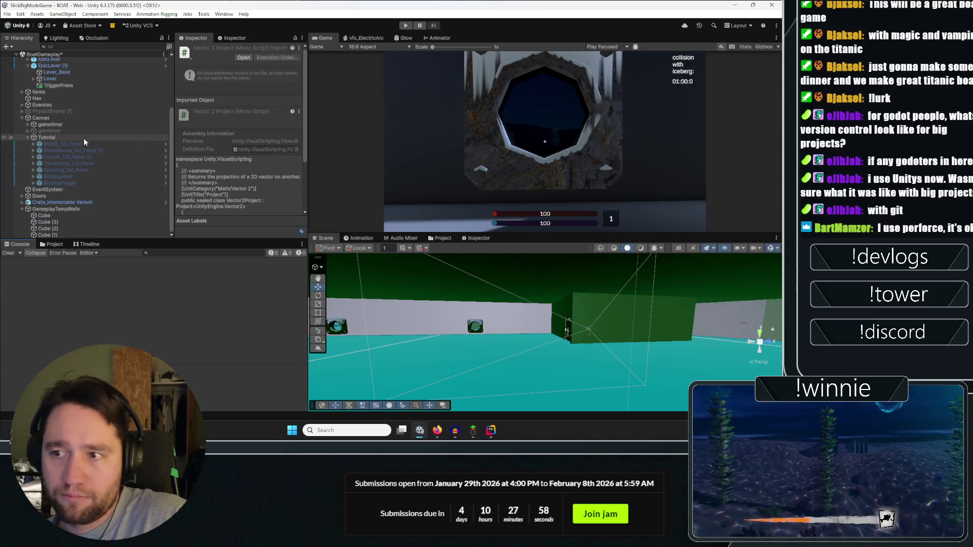
{"action": "left_click", "coordinate": [213, 169]}
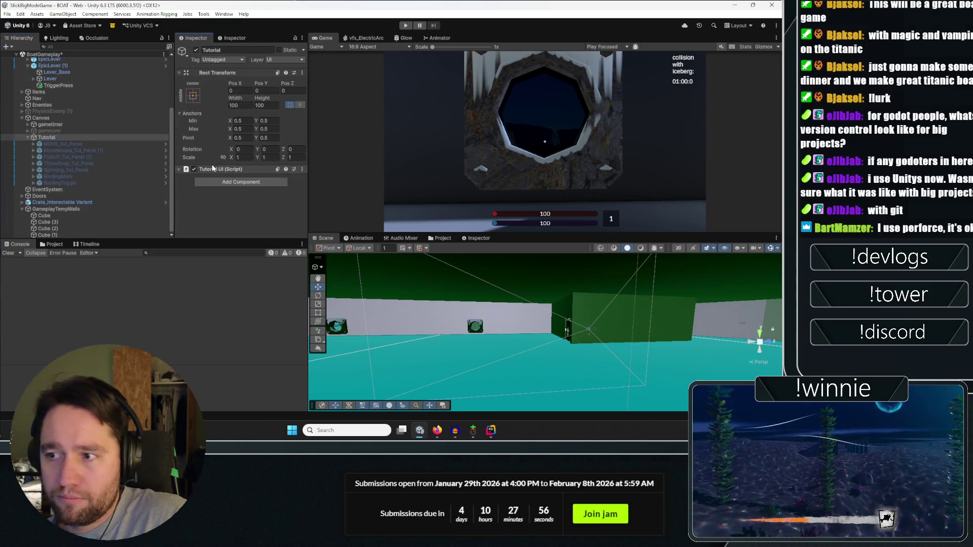
{"action": "left_click", "coordinate": [238, 186]}
{"action": "type", "text": "Tutorial"}
{"action": "key", "text": "Return"}
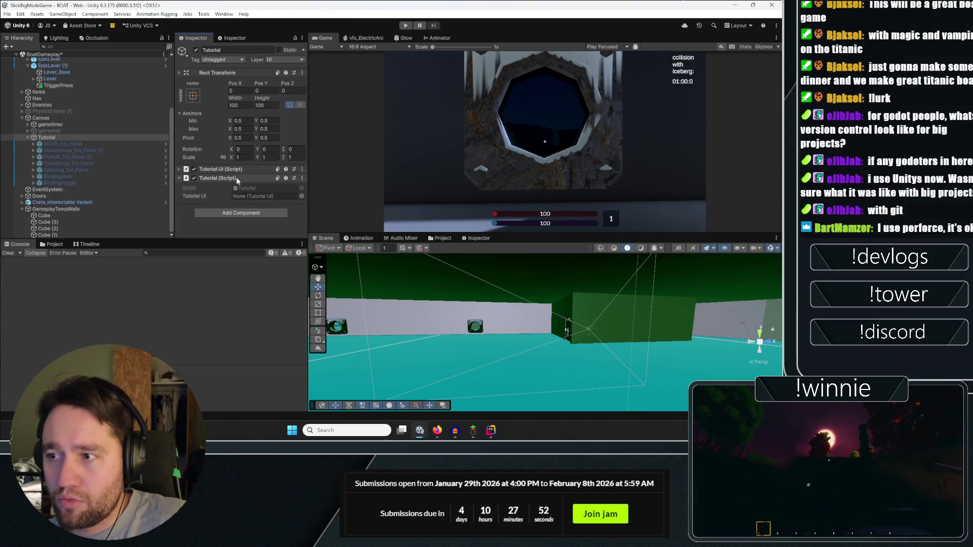
{"action": "left_click_drag", "start_coordinate": [249, 199], "coordinate": [248, 198]}
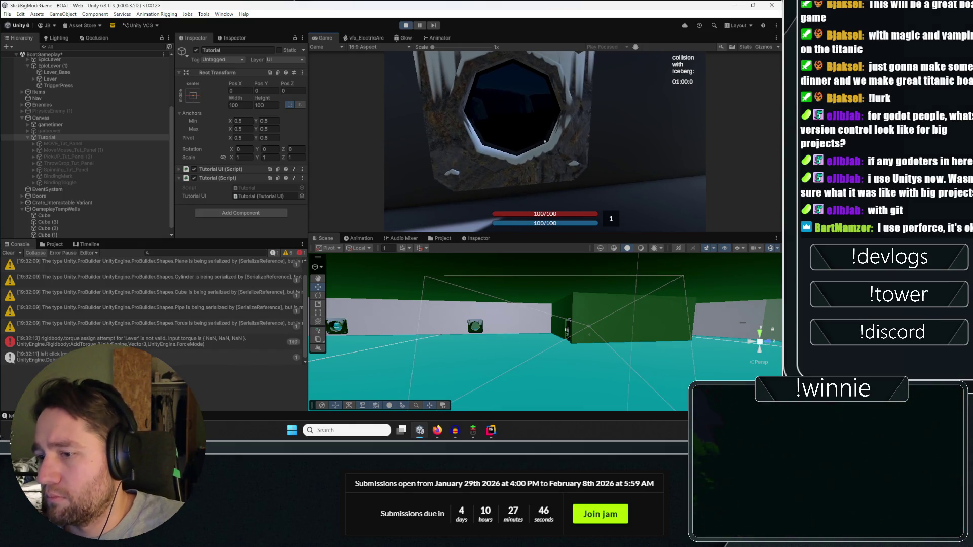
Move the player back with S to trigger the input logs, then stop Play mode.
{"action": "key", "text": "s"}
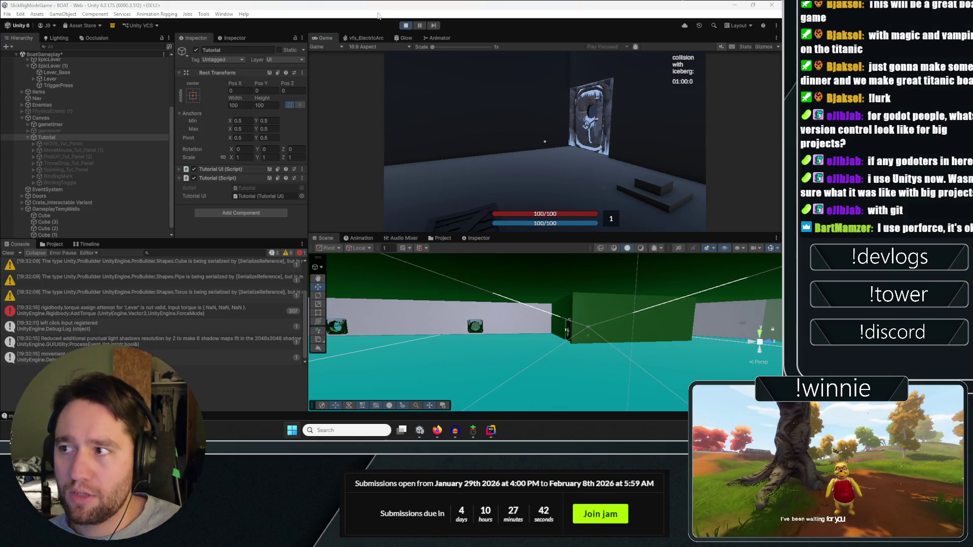
{"action": "key", "text": "ctrl+p"}
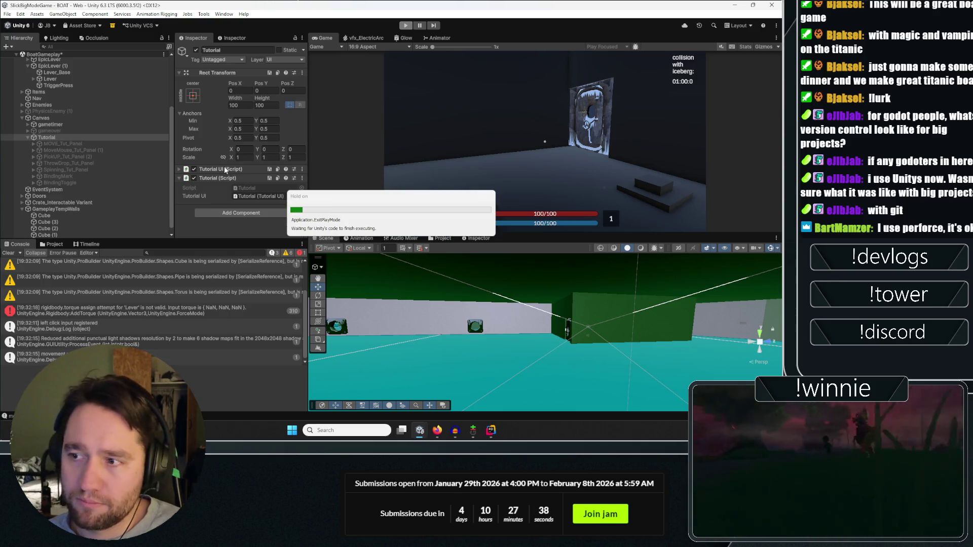
Open TutorialUI.cs in Rider, highlight tutorialIndex usages in ShowTutorial, then return to Unity.
{"action": "left_click", "coordinate": [492, 430]}
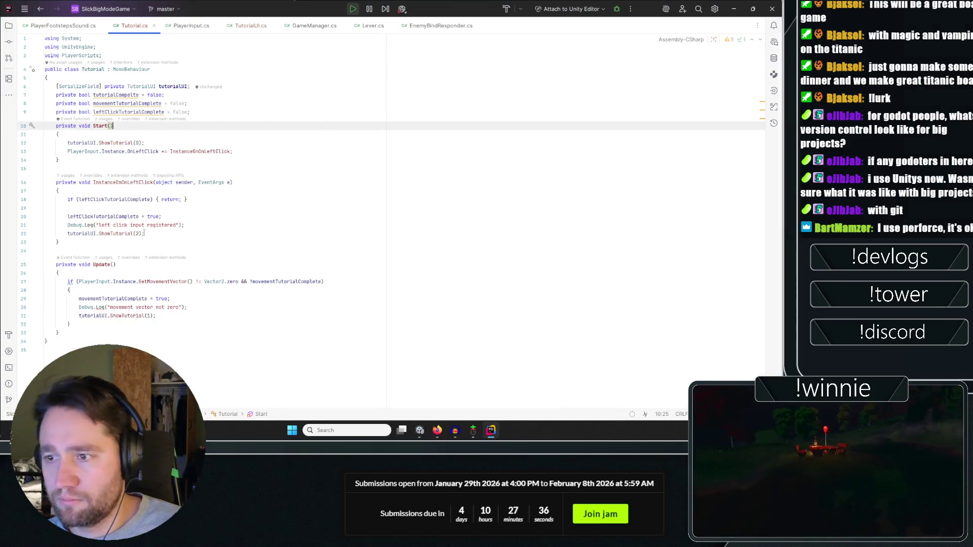
{"action": "left_click", "coordinate": [234, 27]}
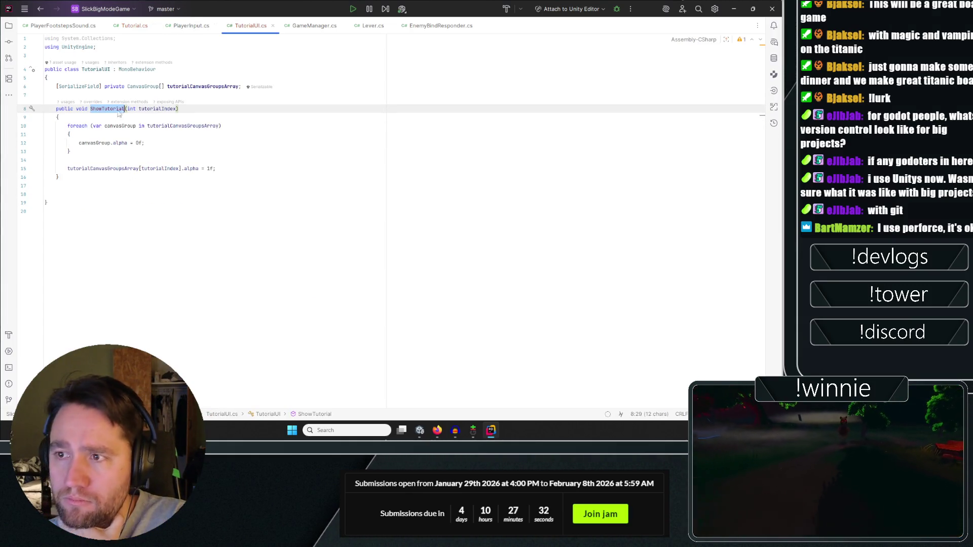
{"action": "left_click", "coordinate": [155, 109]}
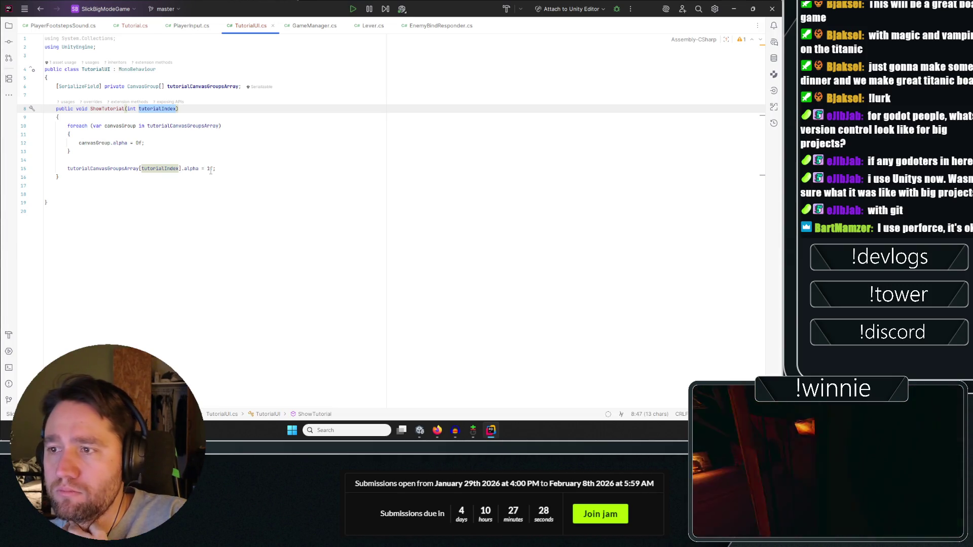
{"action": "key", "text": "alt+Tab"}
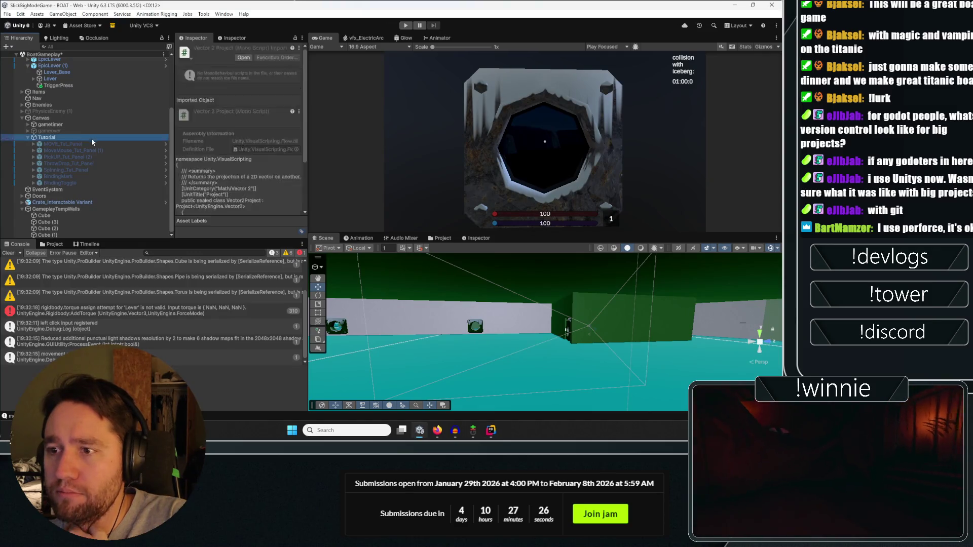
Set the Canvas Group alpha to 0 on all seven tutorial panels.
{"action": "left_click", "coordinate": [62, 183], "text": "shift"}
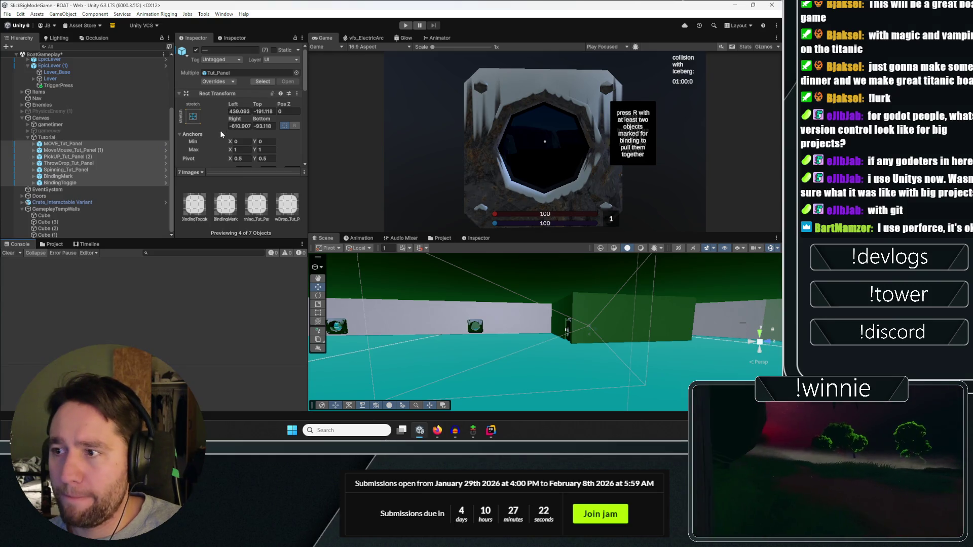
{"action": "scroll", "coordinate": [221, 134], "scroll_direction": "down", "scroll_amount": 10}
{"action": "left_click", "coordinate": [248, 92]}
{"action": "type", "text": "0"}
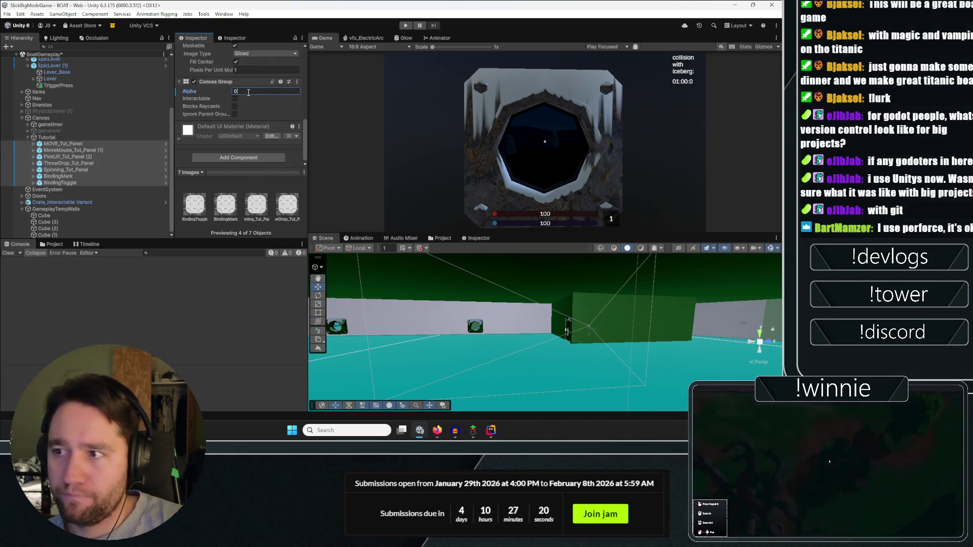
Playtest picking up the crate and opening and closing the door, then stop and return to Rider.
{"action": "key", "text": "ctrl+p"}
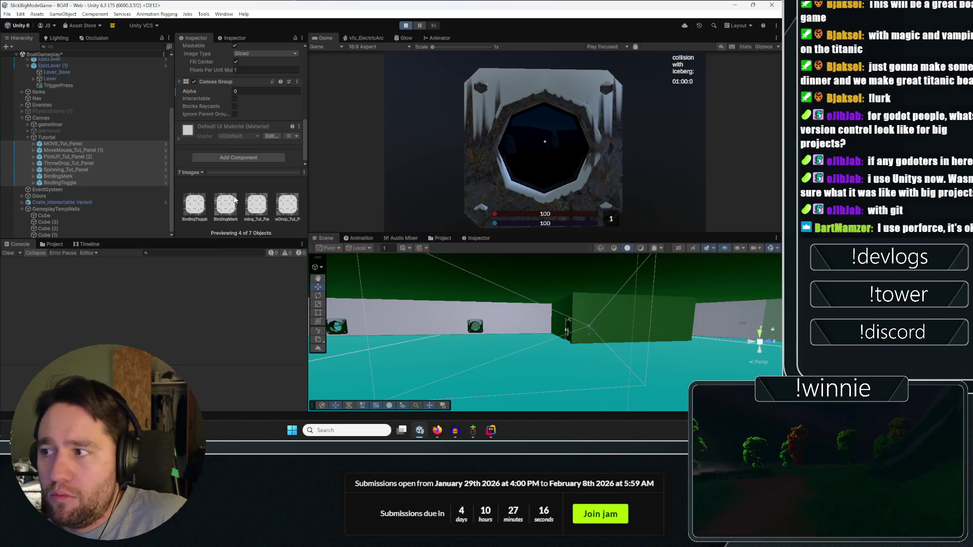
{"action": "left_click", "coordinate": [436, 133]}
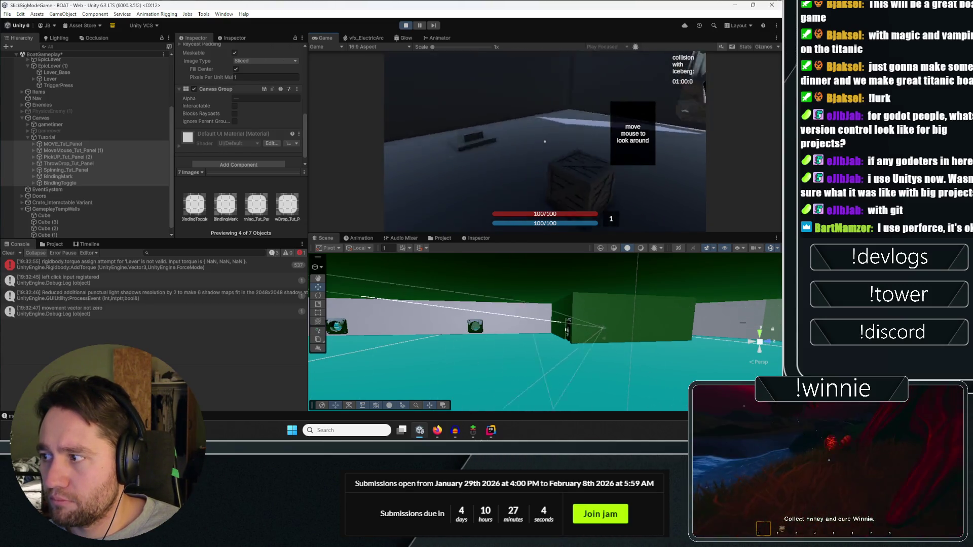
{"action": "key", "text": "e"}
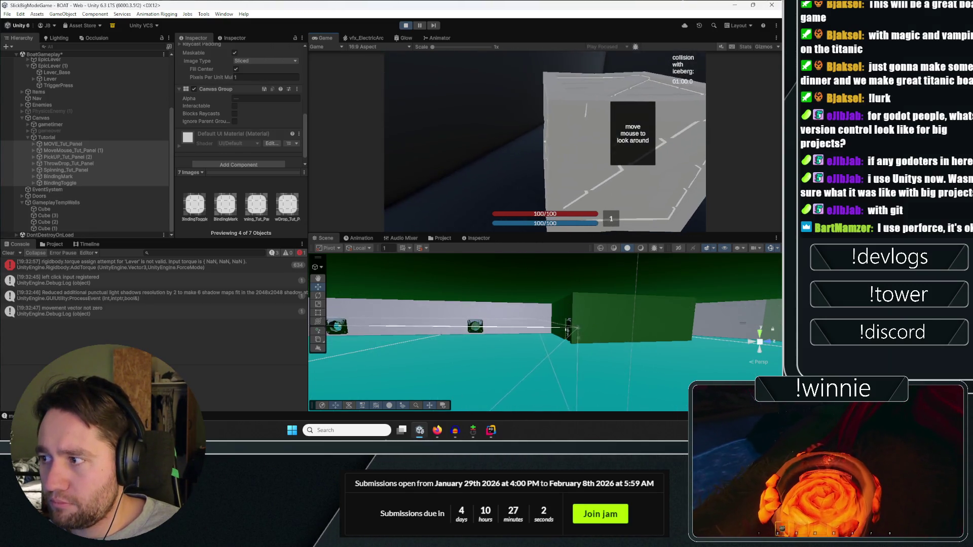
{"action": "key", "text": "e"}
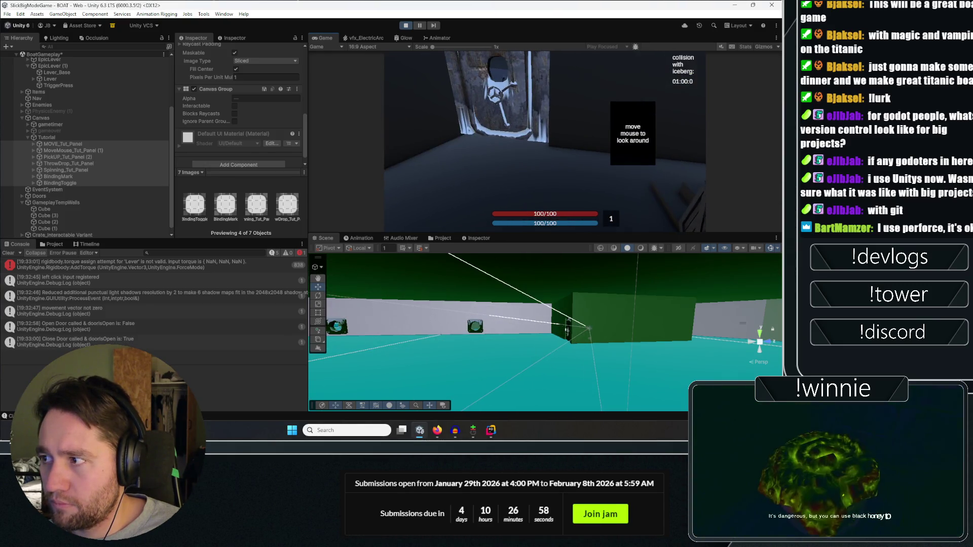
{"action": "key", "text": "e"}
{"action": "key", "text": "ctrl+p"}
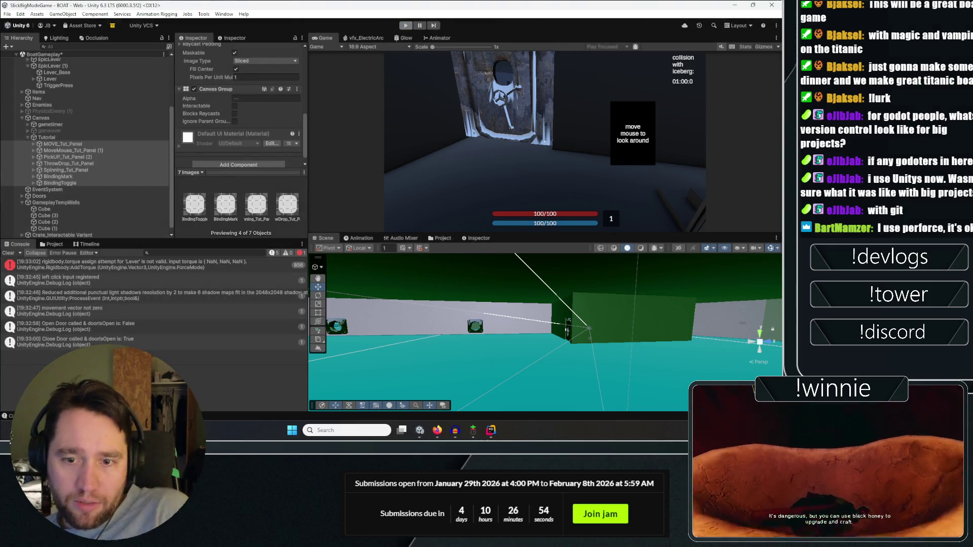
{"action": "key", "text": "alt+Tab"}
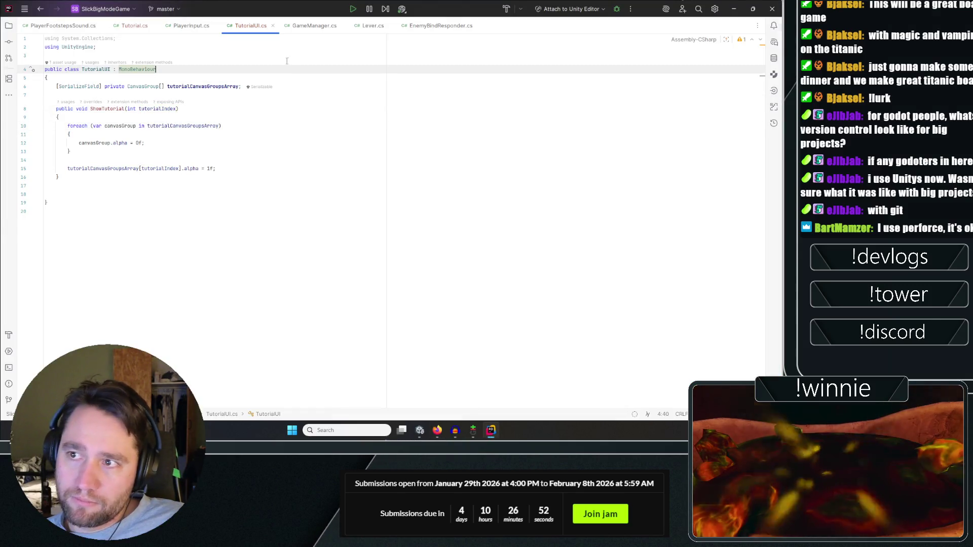
Review PlayerInput.cs and the tutorialUI field declaration in Tutorial.cs.
{"action": "left_click", "coordinate": [188, 25]}
{"action": "scroll", "coordinate": [203, 203], "scroll_direction": "up", "scroll_amount": 8}
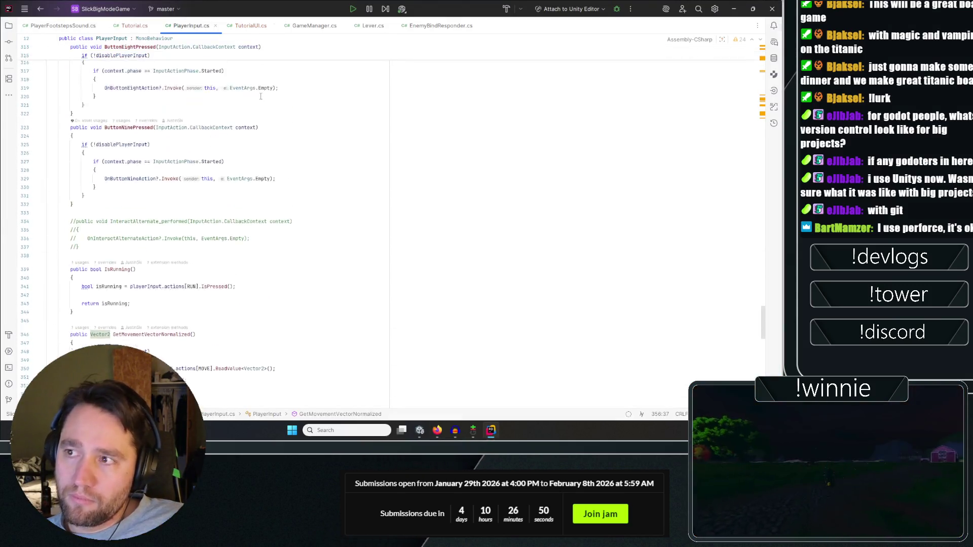
{"action": "left_click", "coordinate": [130, 27]}
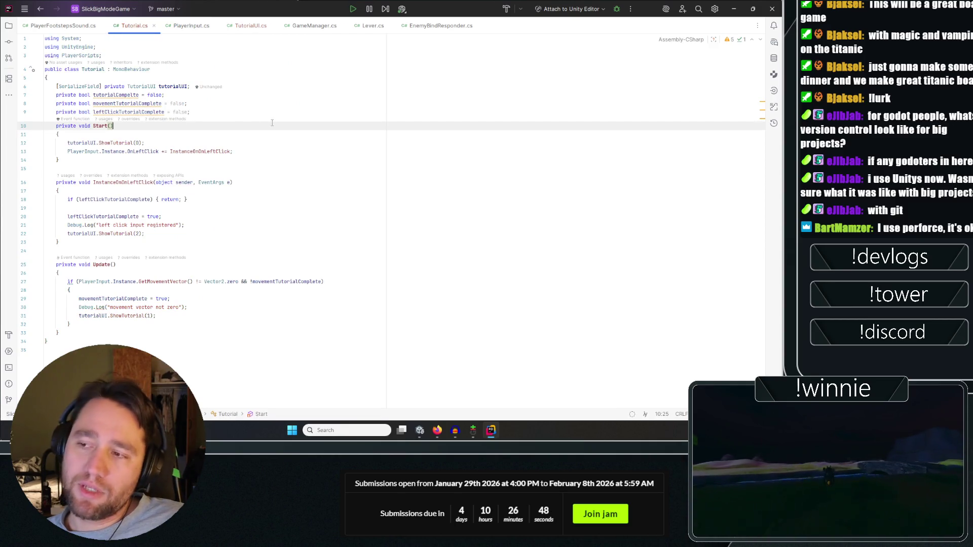
{"action": "left_click", "coordinate": [308, 90]}
In Unity, clear the console, select and collapse the Tutorial object, then bring up the to-do note.
{"action": "key", "text": "alt+Tab"}
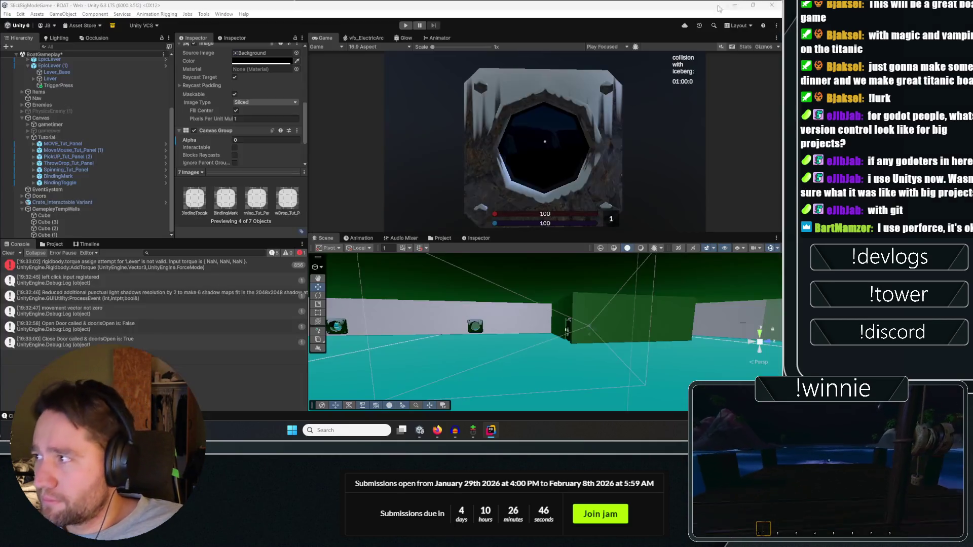
{"action": "left_click", "coordinate": [9, 253]}
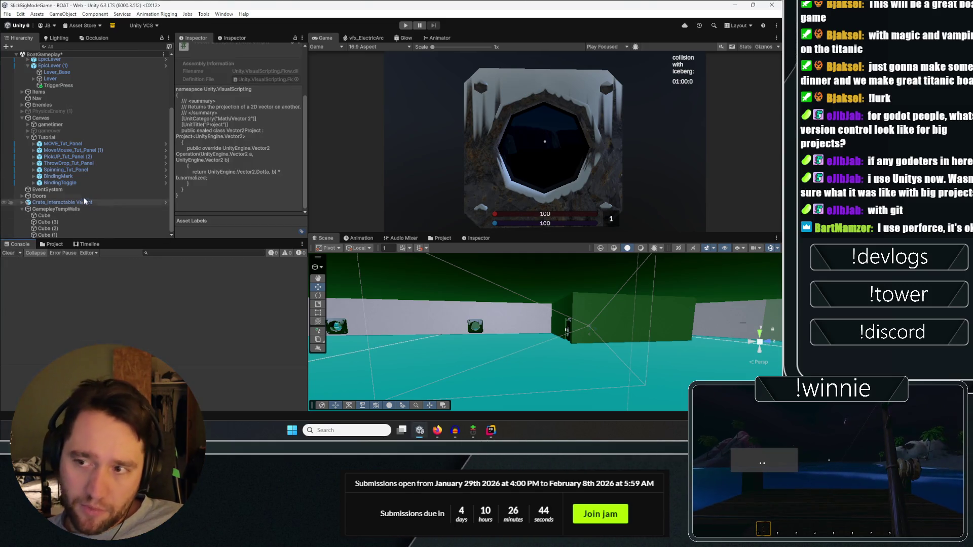
{"action": "left_click", "coordinate": [51, 138]}
{"action": "left_click", "coordinate": [28, 137]}
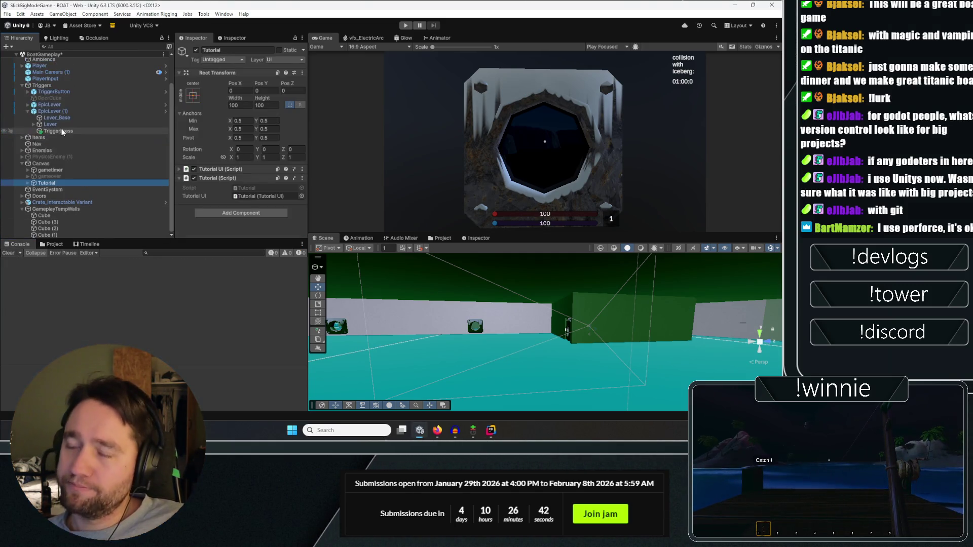
{"action": "scroll", "coordinate": [76, 142], "scroll_direction": "up", "scroll_amount": 4}
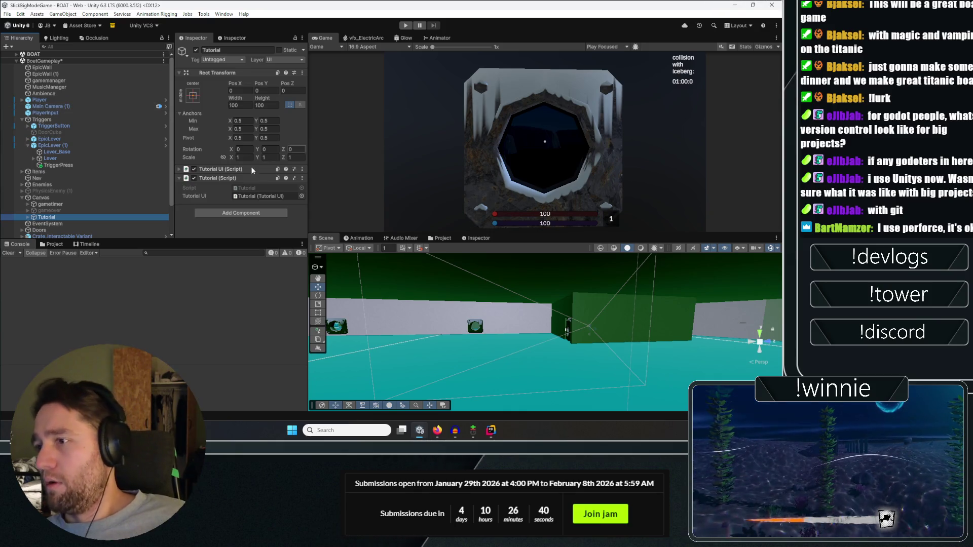
{"action": "key", "text": "super+shift+s"}
{"action": "left_click_drag", "start_coordinate": [17, 126], "coordinate": [157, 309]}
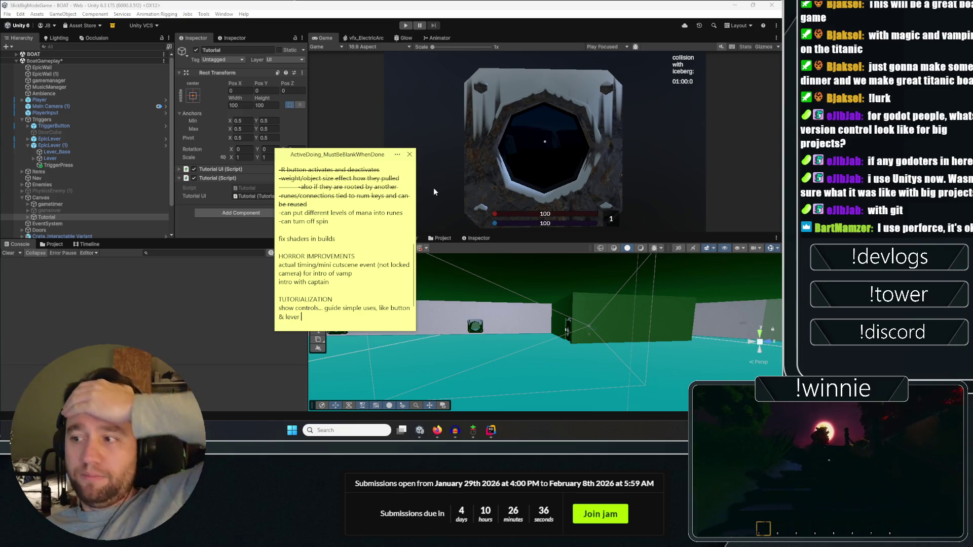
Add 'cube + button on floor' and 'spinning?' under TUTORIALIZATION in the to-do note.
{"action": "scroll", "coordinate": [373, 247], "scroll_direction": "down", "scroll_amount": 3}
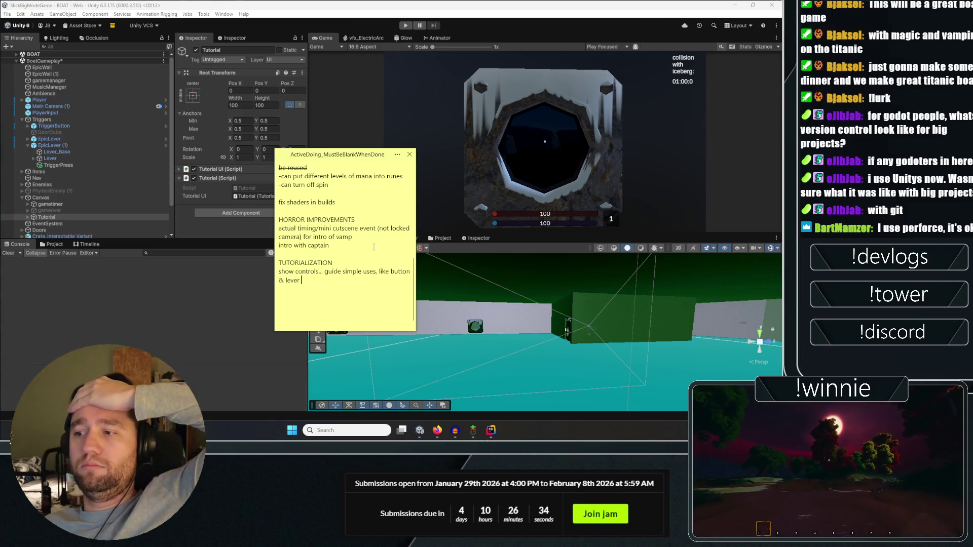
{"action": "scroll", "coordinate": [373, 247], "scroll_direction": "up", "scroll_amount": 3}
{"action": "scroll", "coordinate": [374, 247], "scroll_direction": "down", "scroll_amount": 3}
{"action": "left_click_drag", "start_coordinate": [304, 280], "coordinate": [270, 271]}
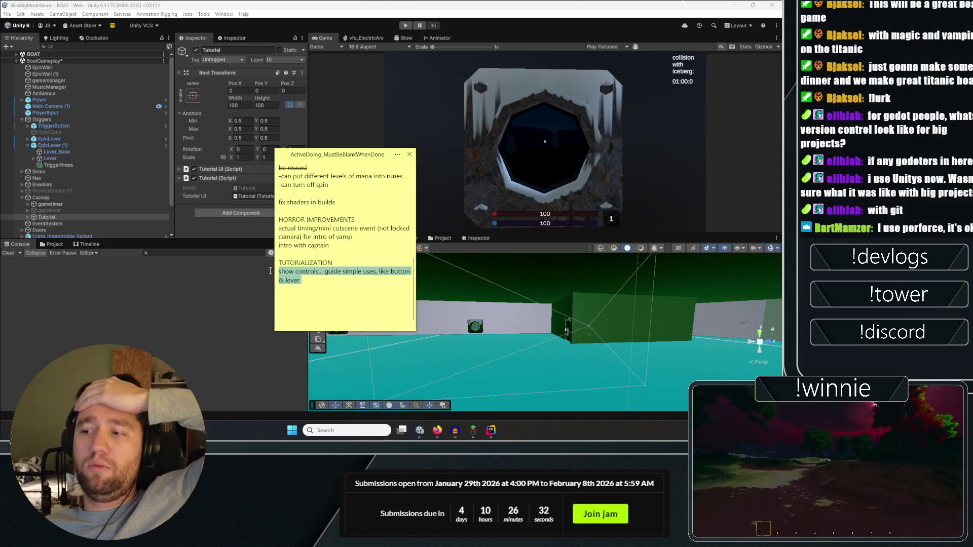
{"action": "left_click", "coordinate": [334, 272]}
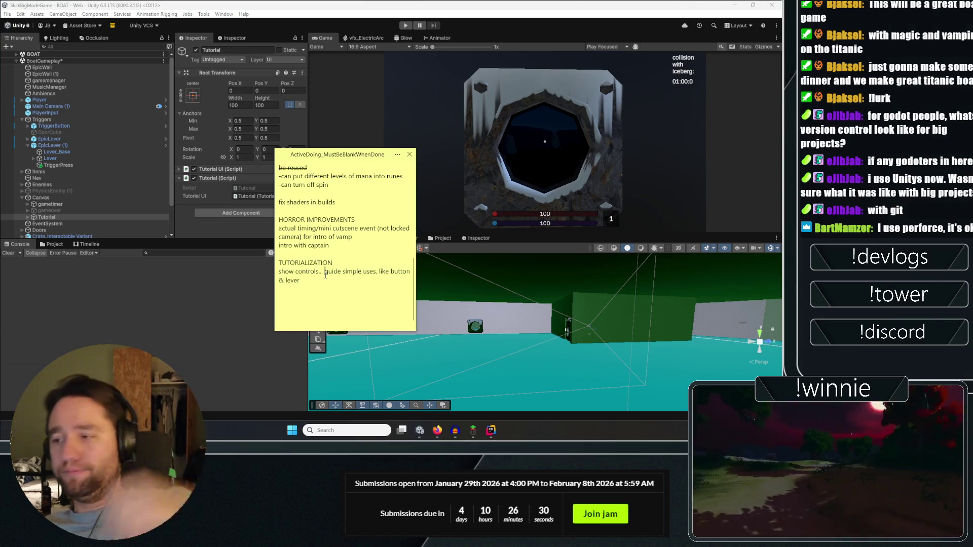
{"action": "key", "text": "ctrl+End"}
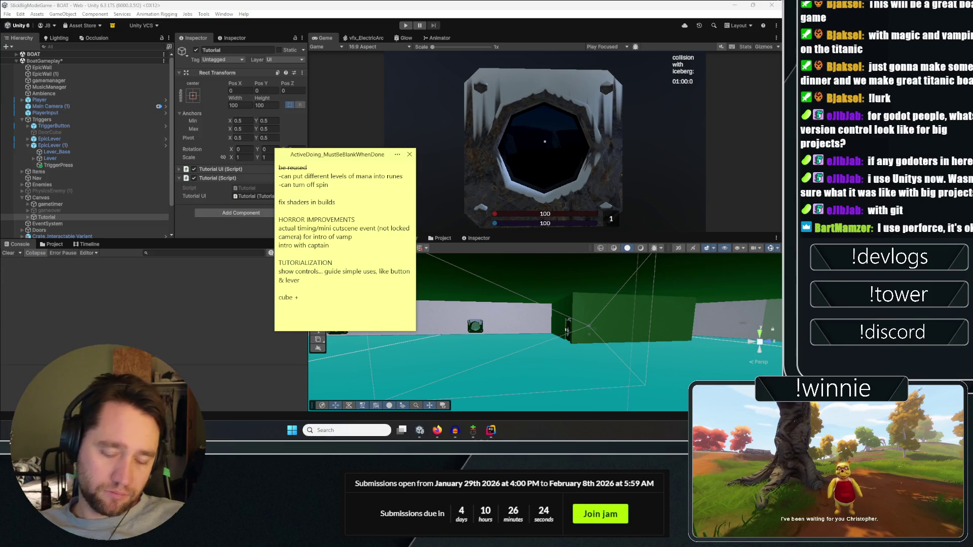
{"action": "type", "text": "n on floor "}
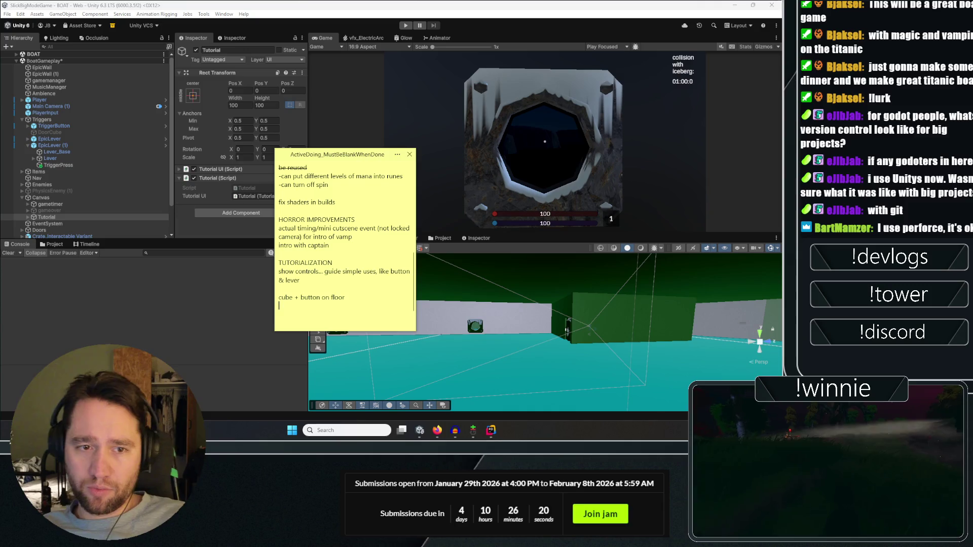
{"action": "type", "text": "spinning?"}
{"action": "key", "text": "Return"}
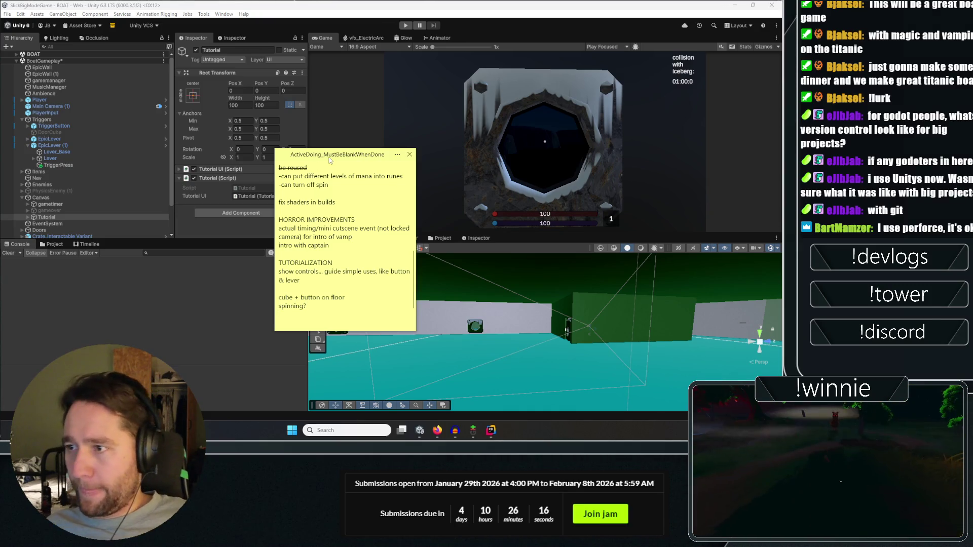
{"action": "mouse_move", "coordinate": [426, 299]}
{"action": "left_mouse_down"}
{"action": "mouse_move", "coordinate": [348, 291]}
{"action": "mouse_move", "coordinate": [451, 309]}
{"action": "left_mouse_up"}
{"action": "left_click", "coordinate": [336, 430]}
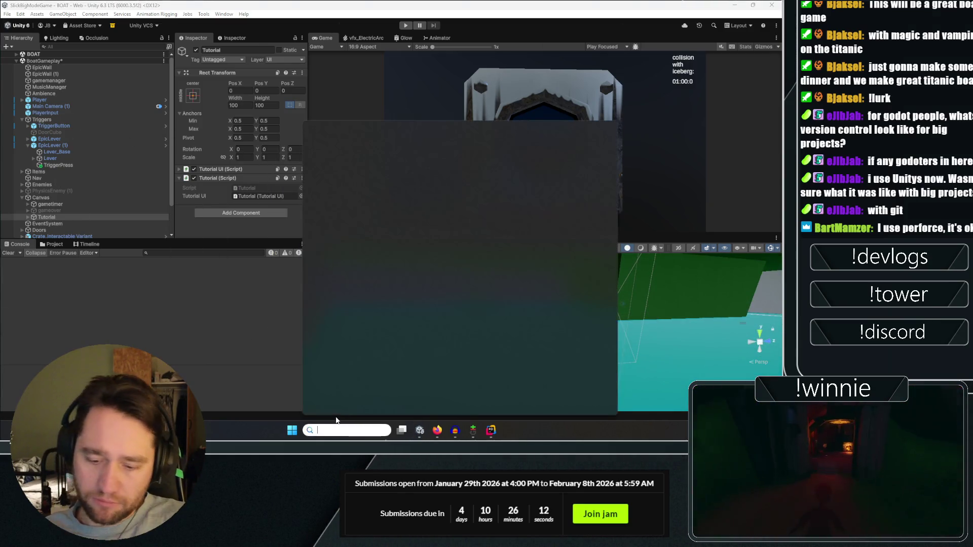
Open Paint and sketch two long lines with a stick figure below the lower one.
{"action": "type", "text": "paint"}
{"action": "key", "text": "Escape"}
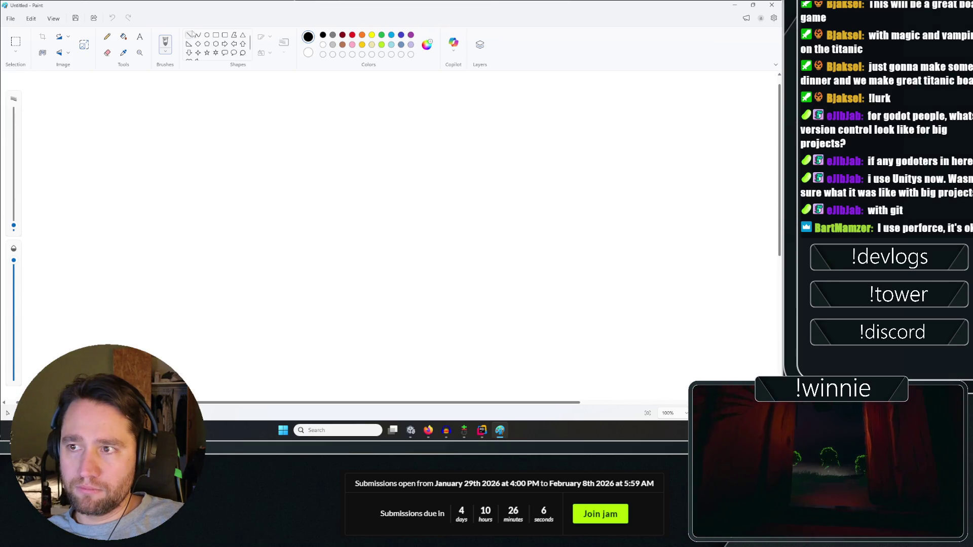
{"action": "left_click", "coordinate": [190, 35]}
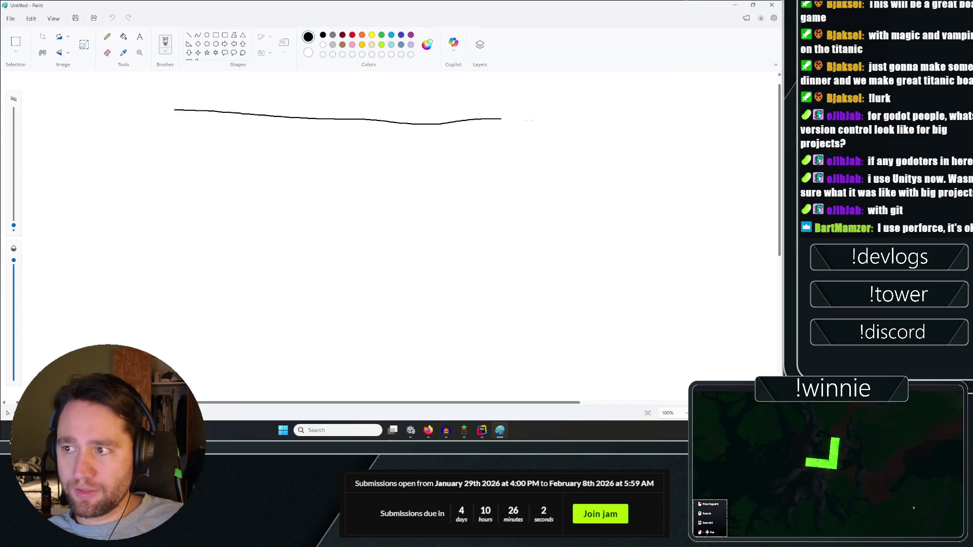
{"action": "left_click_drag", "start_coordinate": [527, 120], "coordinate": [546, 121]}
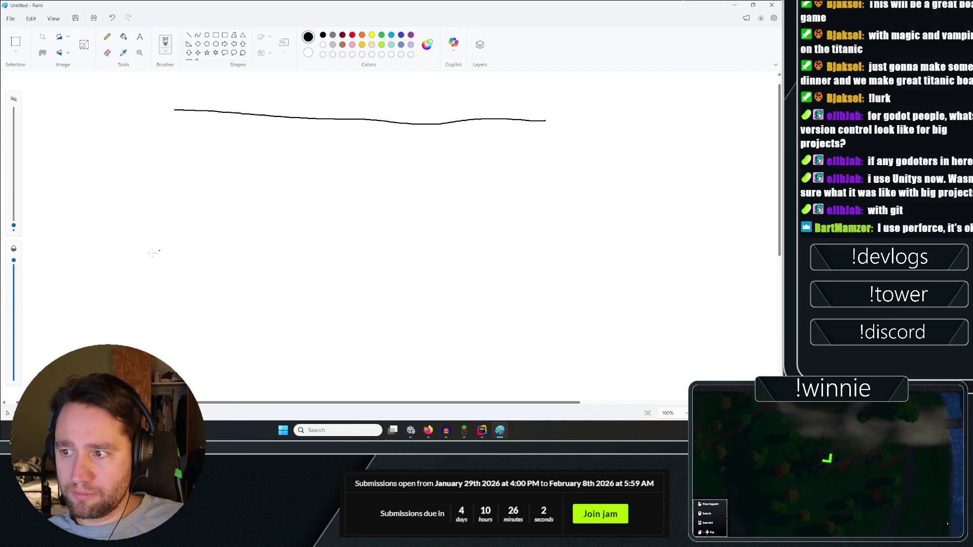
{"action": "left_click_drag", "start_coordinate": [162, 245], "coordinate": [572, 280]}
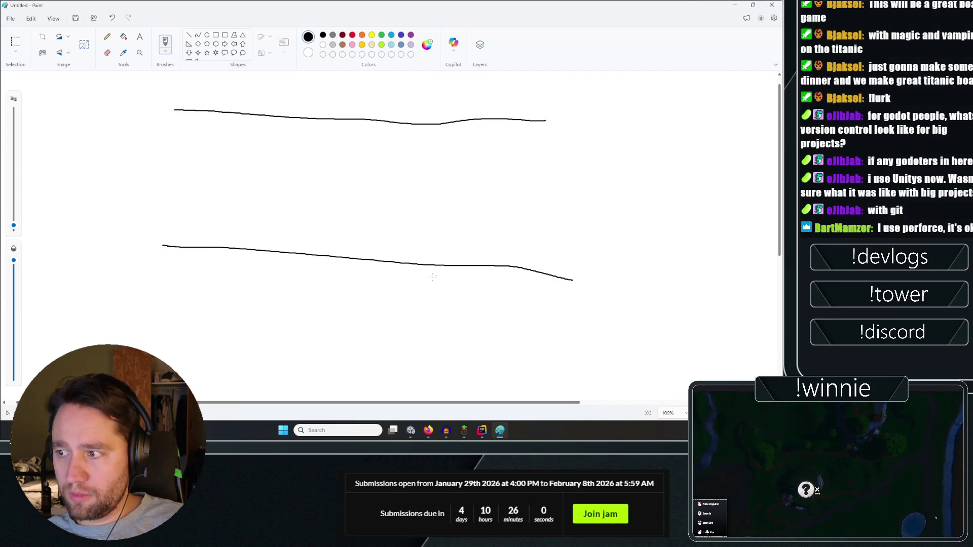
{"action": "left_click_drag", "start_coordinate": [432, 276], "coordinate": [441, 304]}
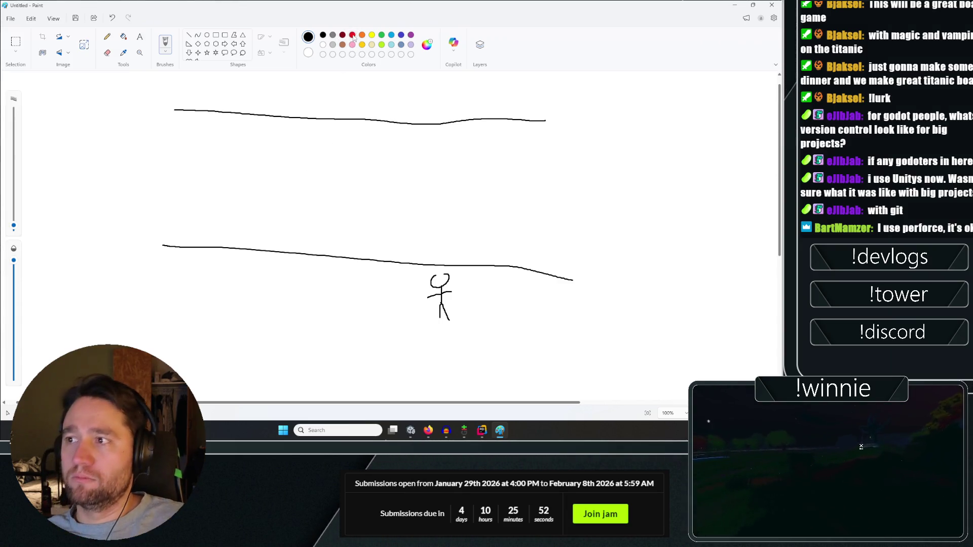
Undo the two short dashes and draw a tall pillar rising from the lower line.
{"action": "mouse_move", "coordinate": [313, 172]}
{"action": "left_mouse_down"}
{"action": "mouse_move", "coordinate": [349, 172]}
{"action": "mouse_move", "coordinate": [305, 181]}
{"action": "left_mouse_up"}
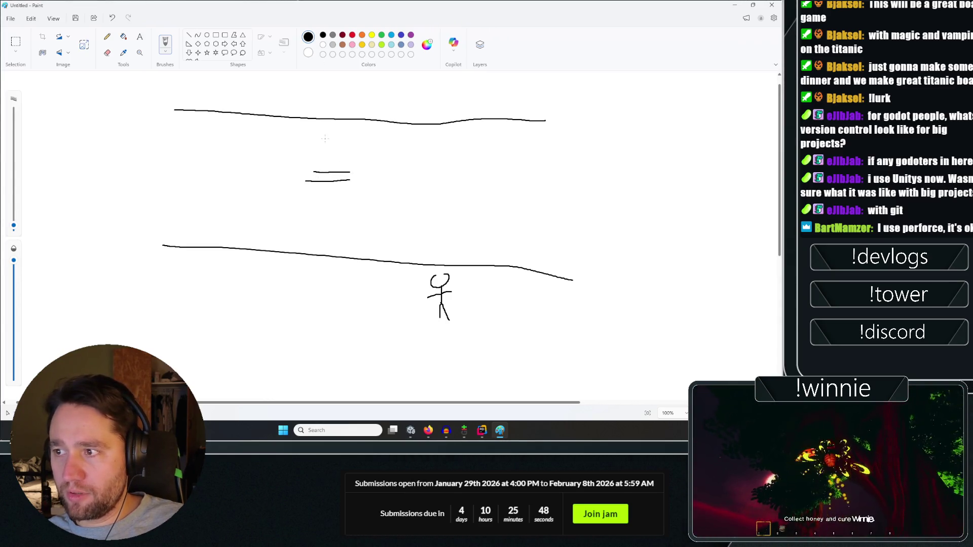
{"action": "key", "text": "ctrl+z"}
{"action": "key", "text": "ctrl+z"}
{"action": "left_click_drag", "start_coordinate": [335, 188], "coordinate": [341, 193]}
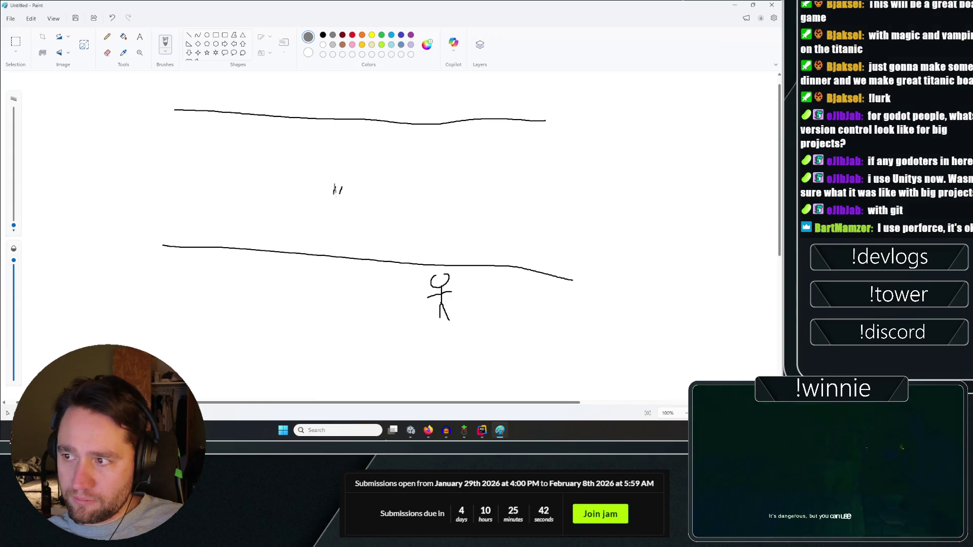
{"action": "left_click_drag", "start_coordinate": [337, 193], "coordinate": [337, 251]}
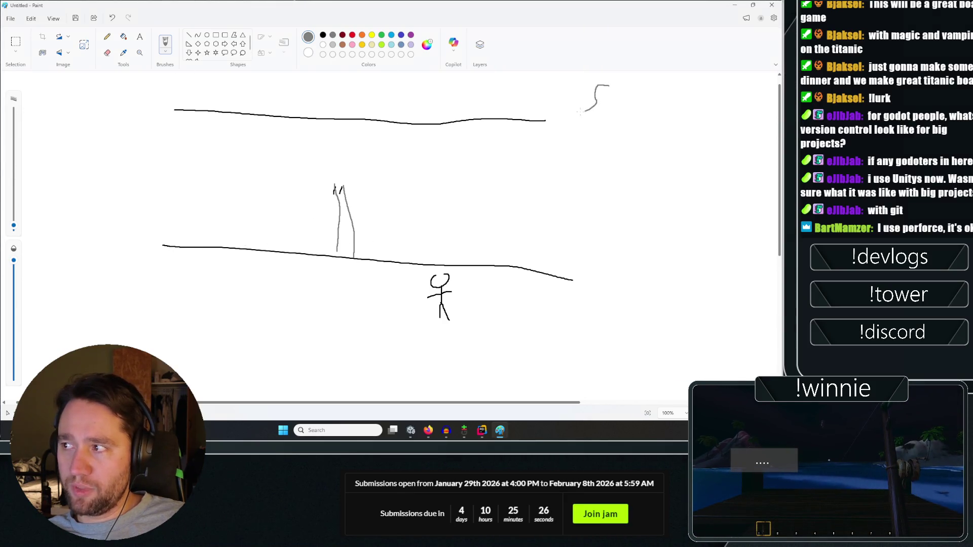
Handwrite 'Spin' near the top right of the sketch, then return to Unity.
{"action": "left_click", "coordinate": [627, 108]}
{"action": "left_click_drag", "start_coordinate": [626, 130], "coordinate": [637, 143]}
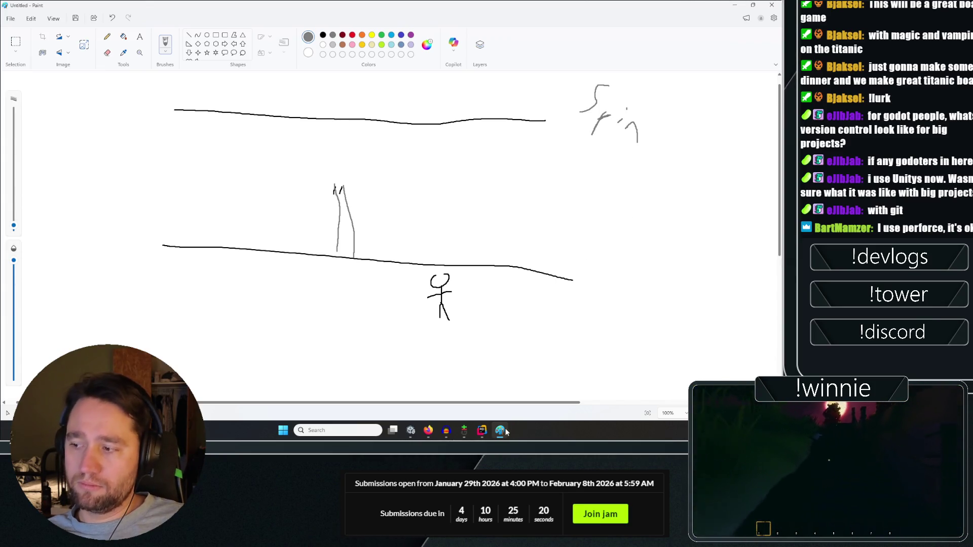
{"action": "left_click", "coordinate": [410, 430]}
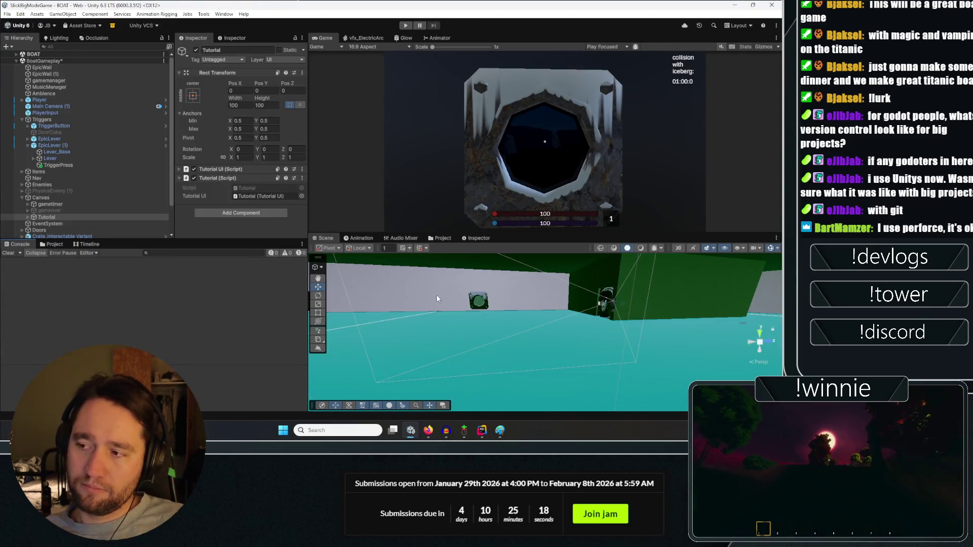
Frame the Basement object and toggle it off and back on to see past it.
{"action": "left_click", "coordinate": [410, 387]}
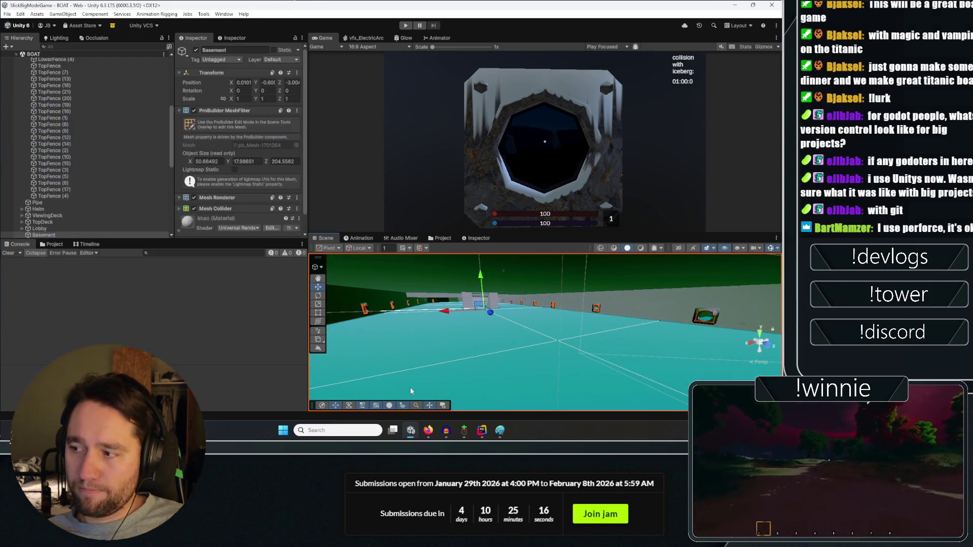
{"action": "left_click", "coordinate": [44, 235]}
{"action": "mouse_move", "coordinate": [512, 326]}
{"action": "left_mouse_down"}
{"action": "mouse_move", "coordinate": [612, 311]}
{"action": "mouse_move", "coordinate": [600, 314]}
{"action": "left_mouse_up"}
{"action": "scroll", "coordinate": [90, 201], "scroll_direction": "down", "scroll_amount": 5}
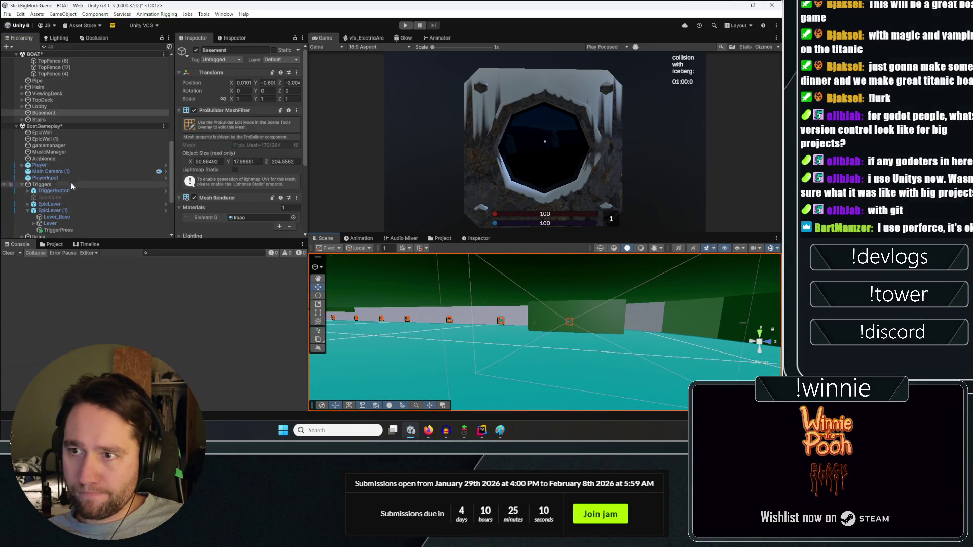
{"action": "left_click", "coordinate": [196, 50]}
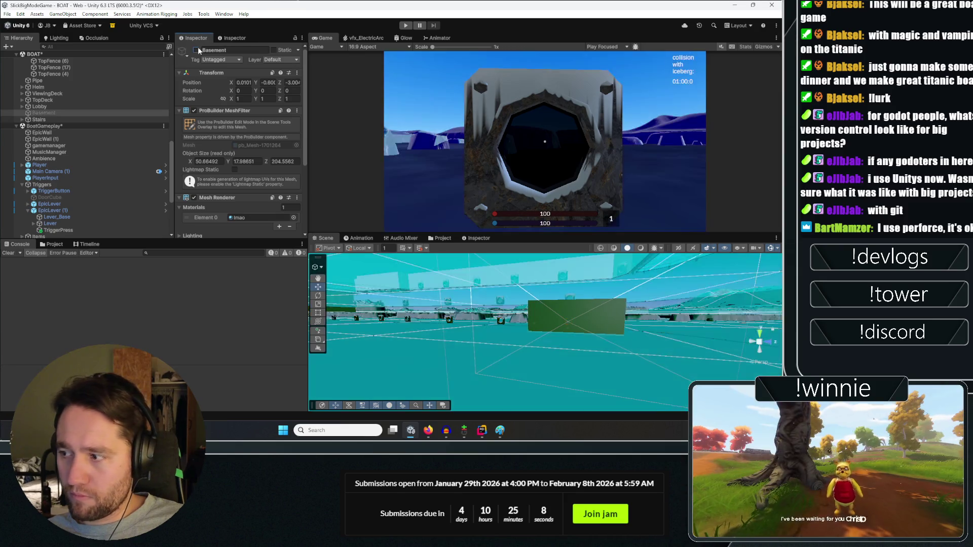
{"action": "left_click", "coordinate": [196, 50]}
{"action": "left_click", "coordinate": [196, 50]}
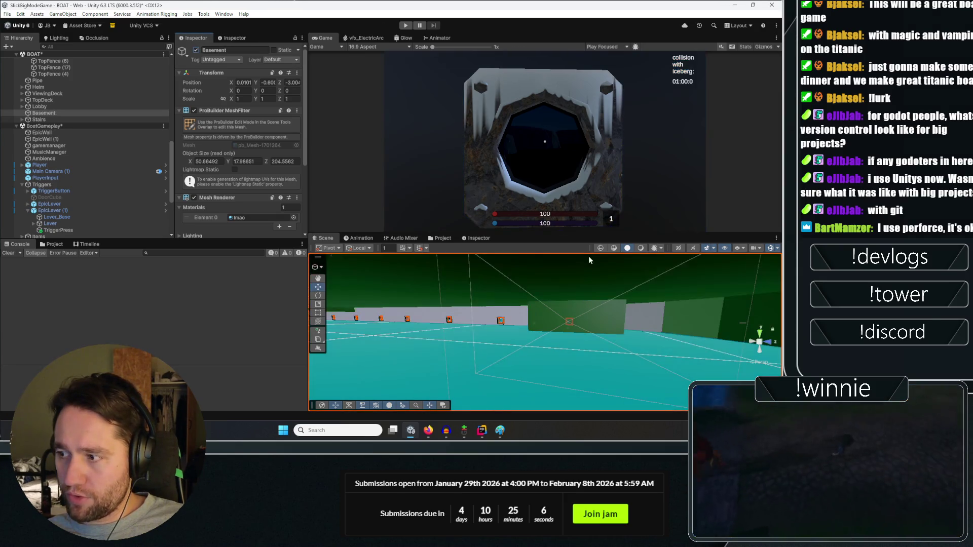
{"action": "mouse_move", "coordinate": [507, 304]}
{"action": "left_mouse_down"}
{"action": "mouse_move", "coordinate": [545, 292]}
{"action": "mouse_move", "coordinate": [597, 365]}
{"action": "mouse_move", "coordinate": [558, 352]}
{"action": "mouse_move", "coordinate": [458, 356]}
{"action": "mouse_move", "coordinate": [299, 318]}
{"action": "mouse_move", "coordinate": [289, 305]}
{"action": "mouse_move", "coordinate": [458, 209]}
{"action": "left_mouse_up"}
Select the Water, Basement and FakeFog objects and orbit to inspect them.
{"action": "left_click", "coordinate": [604, 342]}
{"action": "left_click", "coordinate": [558, 350]}
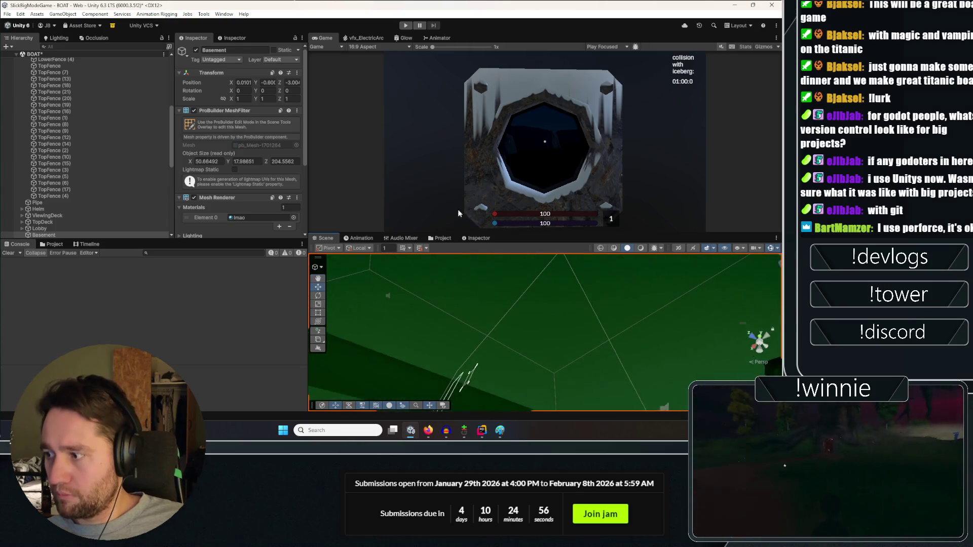
{"action": "left_click", "coordinate": [561, 360]}
{"action": "mouse_move", "coordinate": [561, 360]}
{"action": "left_mouse_down"}
{"action": "mouse_move", "coordinate": [494, 410]}
{"action": "mouse_move", "coordinate": [467, 393]}
{"action": "mouse_move", "coordinate": [610, 53]}
{"action": "mouse_move", "coordinate": [599, 60]}
{"action": "left_mouse_up"}
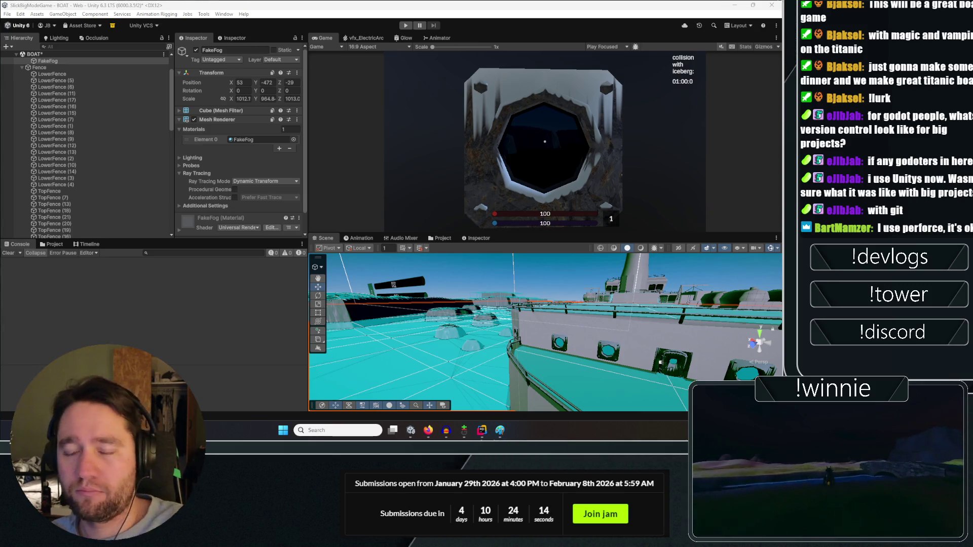
Save the BOAT scene, collapse its hierarchy, and fly around the ship's hull.
{"action": "left_click", "coordinate": [34, 53]}
{"action": "key", "text": "ctrl+s"}
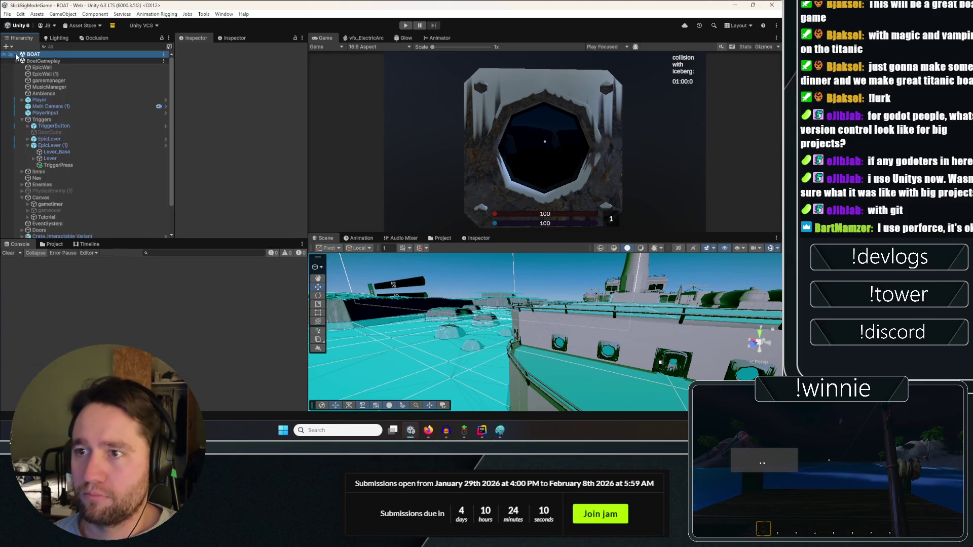
{"action": "left_click", "coordinate": [18, 54]}
{"action": "mouse_move", "coordinate": [608, 324]}
{"action": "left_mouse_down"}
{"action": "mouse_move", "coordinate": [644, 326]}
{"action": "mouse_move", "coordinate": [518, 248]}
{"action": "left_mouse_up"}
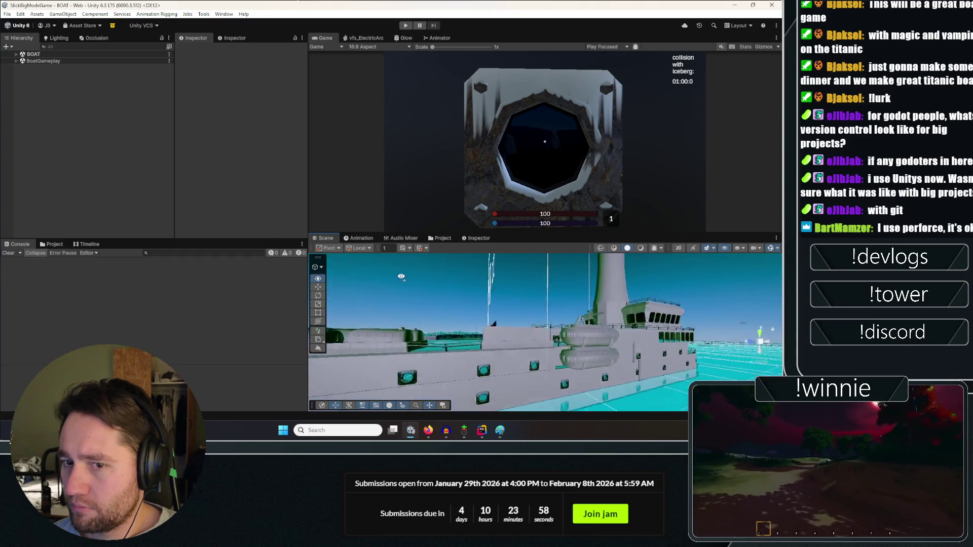
{"action": "left_click_drag", "start_coordinate": [738, 326], "coordinate": [624, 280]}
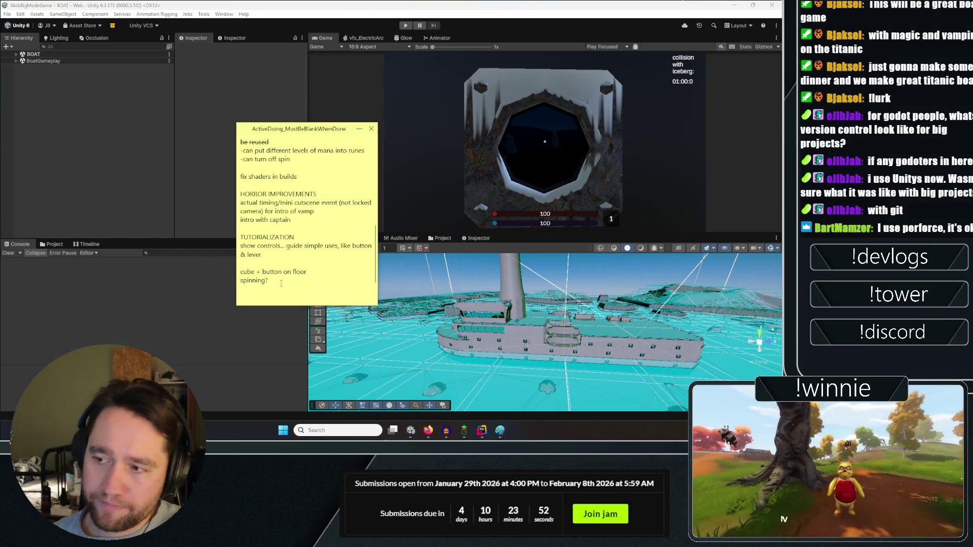
Add the 'piece on pillar spins on pillar to get to other' idea and number the ideas.
{"action": "type", "text": "pi"}
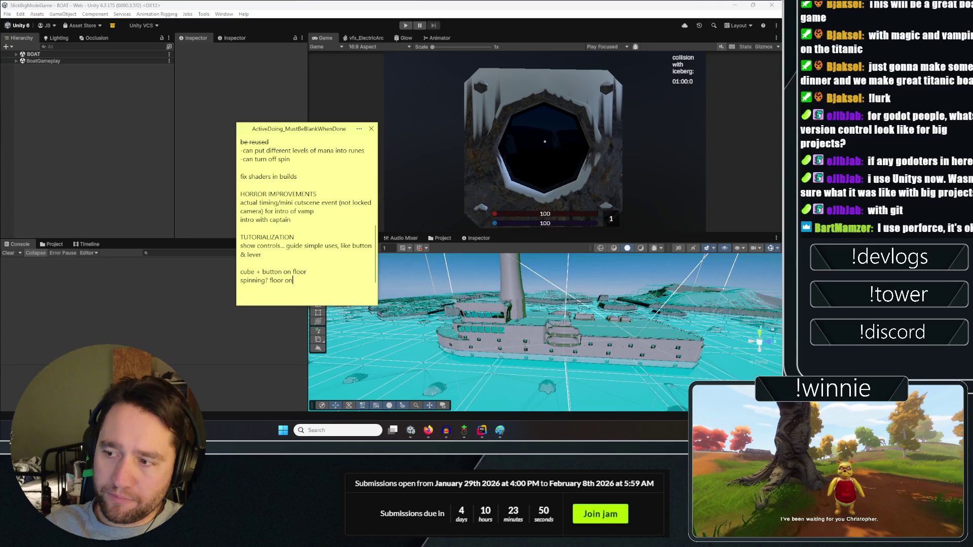
{"action": "type", "text": "ece on pi"}
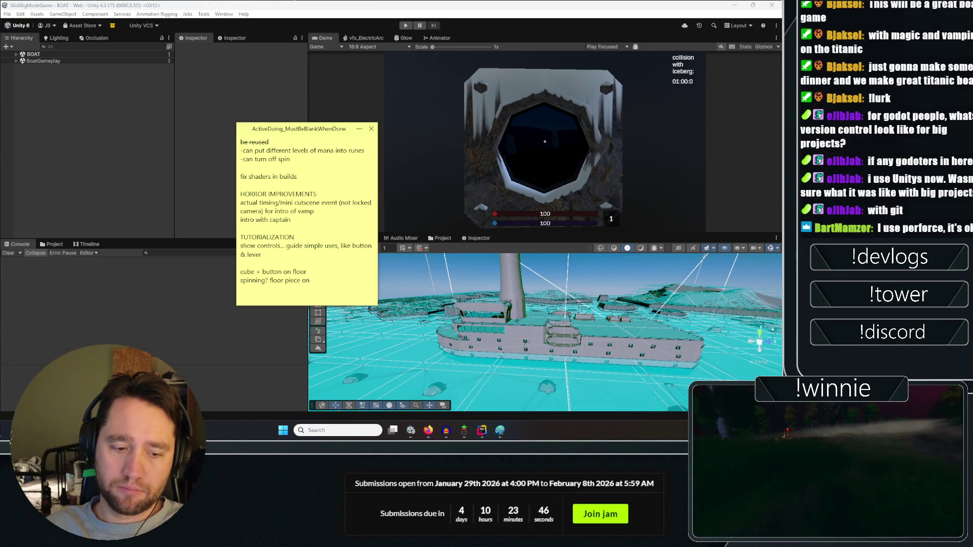
{"action": "type", "text": "llar "}
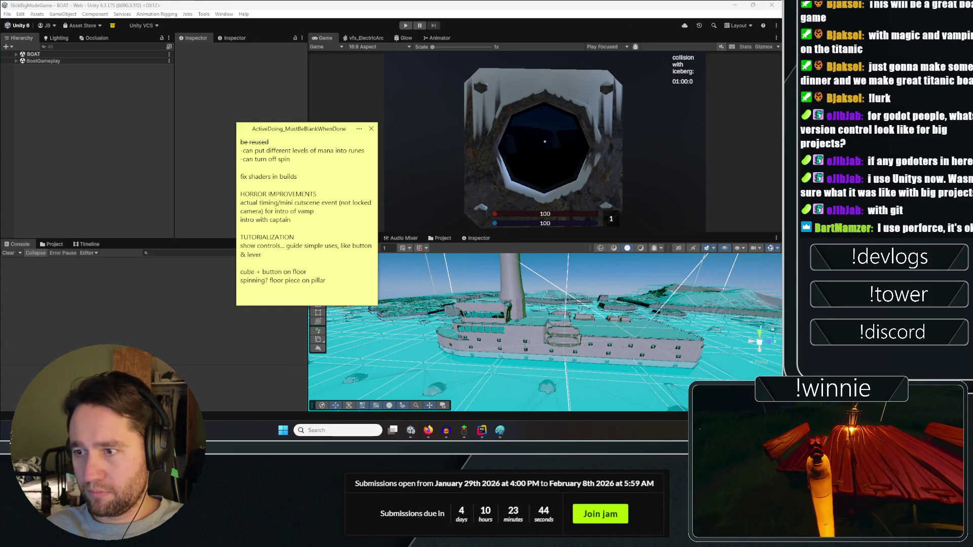
{"action": "type", "text": "spins on pillar to g"}
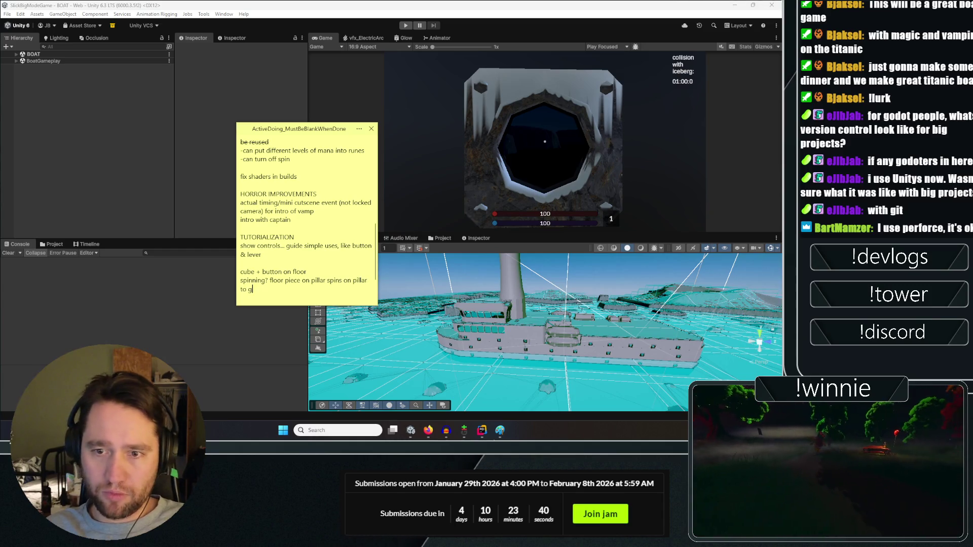
{"action": "type", "text": "et to other side"}
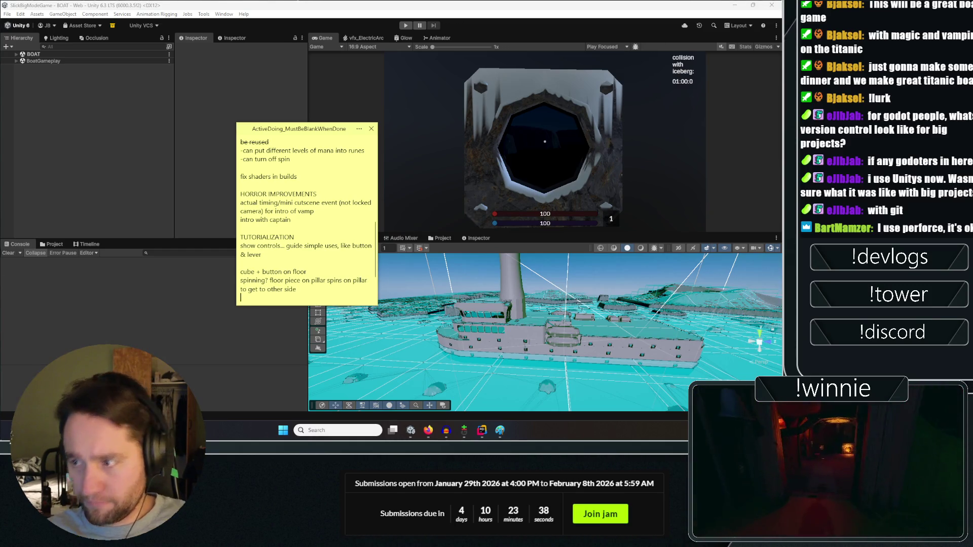
{"action": "left_click", "coordinate": [239, 272]}
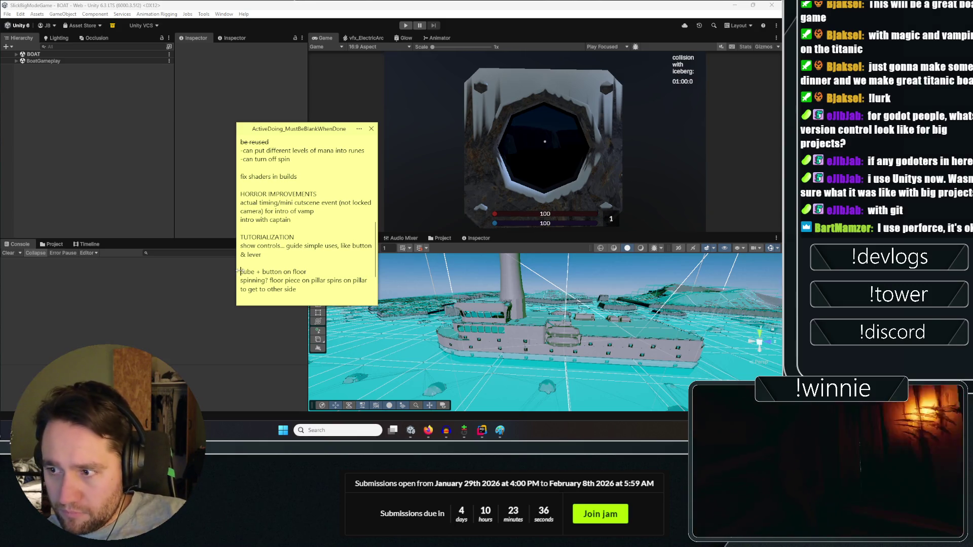
{"action": "type", "text": "12"}
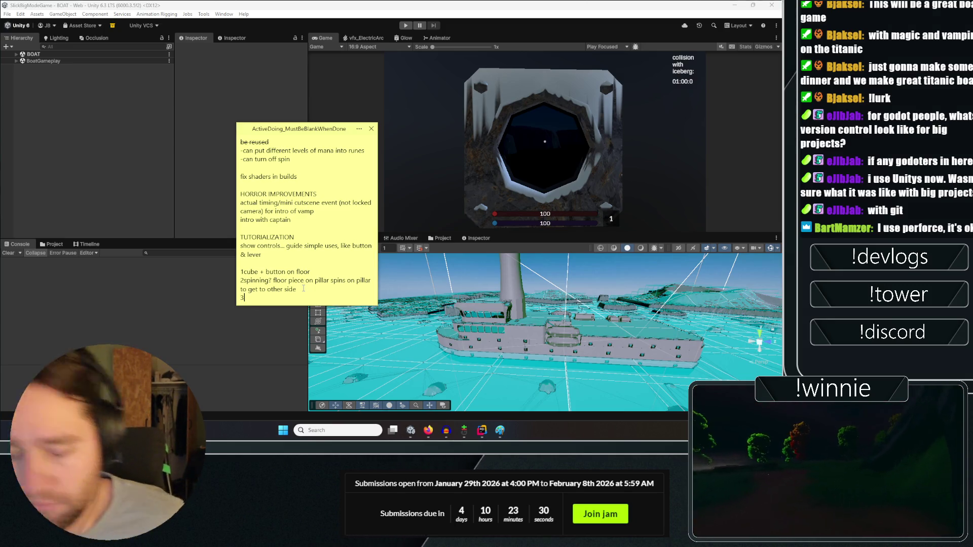
{"action": "type", "text": "bind"}
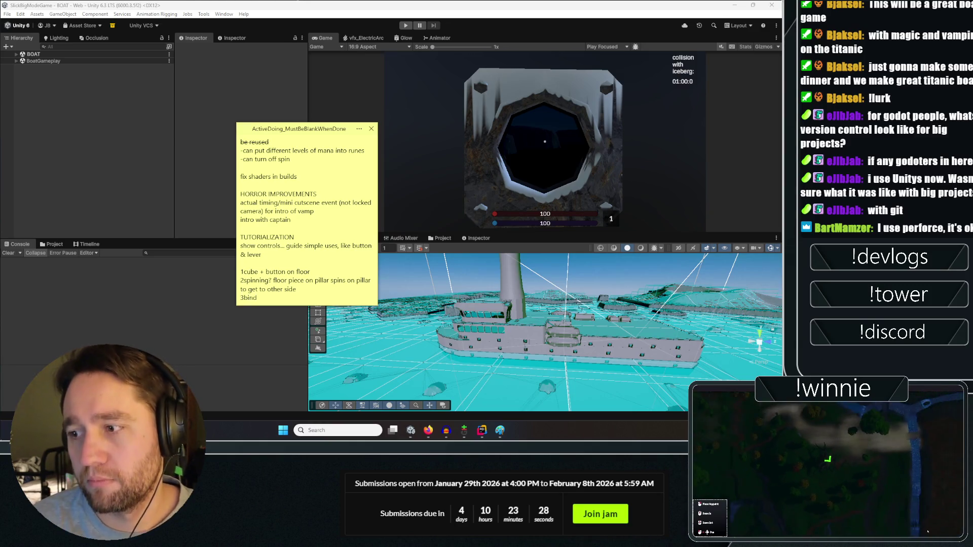
{"action": "key", "text": "BackSpace"}
{"action": "key", "text": "BackSpace"}
{"action": "key", "text": "BackSpace"}
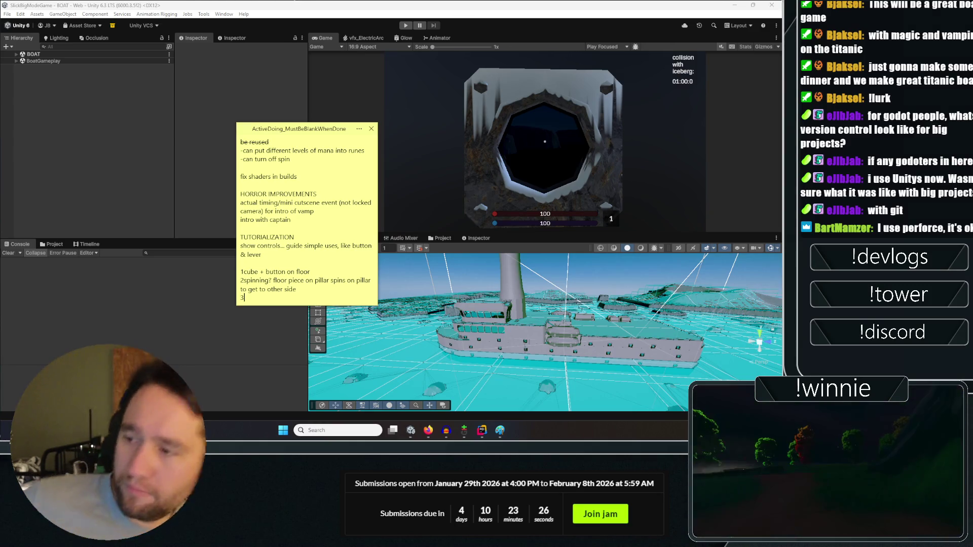
Add 'binding to button on wall' as the next tutorial idea.
{"action": "type", "text": "bindin"}
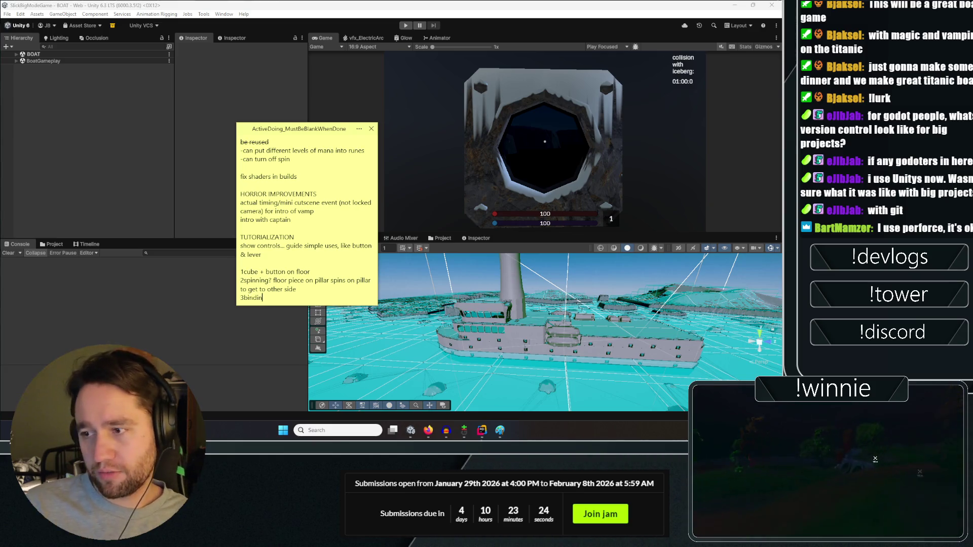
{"action": "type", "text": "g to button vo"}
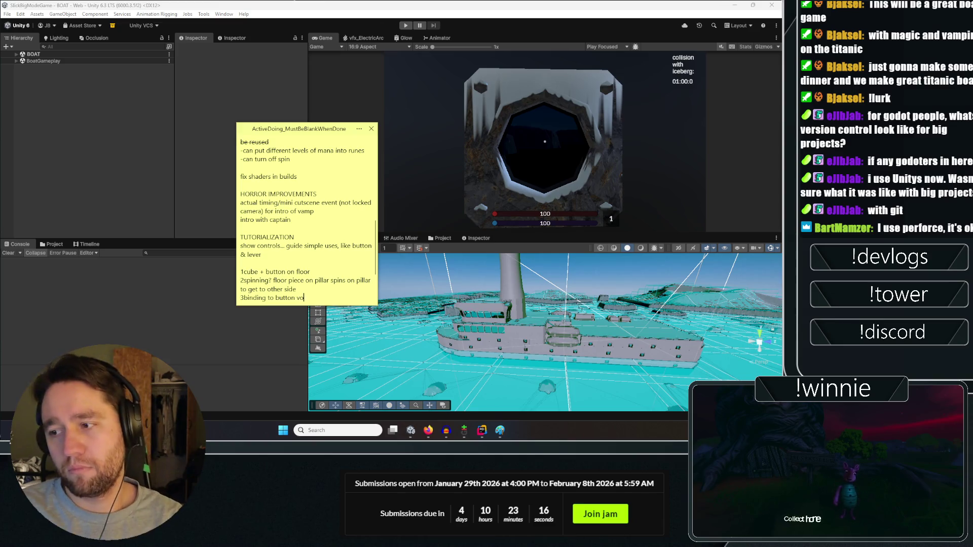
{"action": "type", "text": "n wall"}
{"action": "key", "text": "Return"}
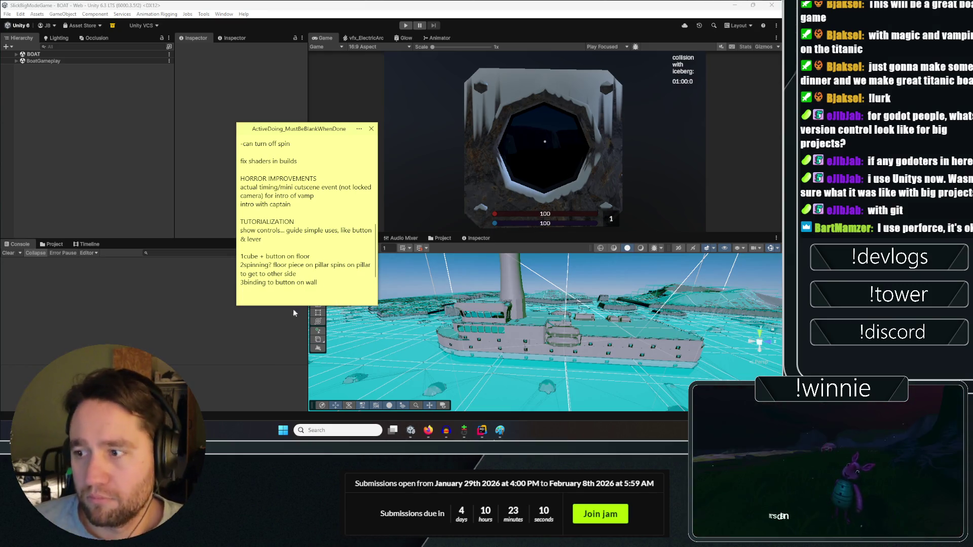
{"action": "mouse_move", "coordinate": [319, 283]}
{"action": "left_mouse_down"}
{"action": "mouse_move", "coordinate": [233, 249]}
{"action": "mouse_move", "coordinate": [214, 196]}
{"action": "mouse_move", "coordinate": [142, 185]}
{"action": "mouse_move", "coordinate": [101, 228]}
{"action": "mouse_move", "coordinate": [79, 199]}
{"action": "left_mouse_up"}
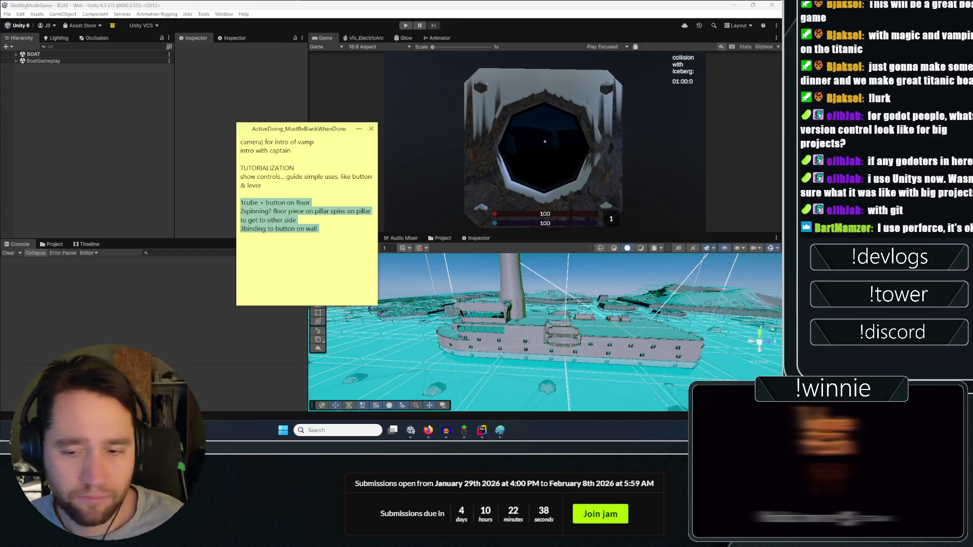
Deselect the numbered ideas, collapse the note to its title, and show Unity's Scripts folder.
{"action": "left_click", "coordinate": [279, 247]}
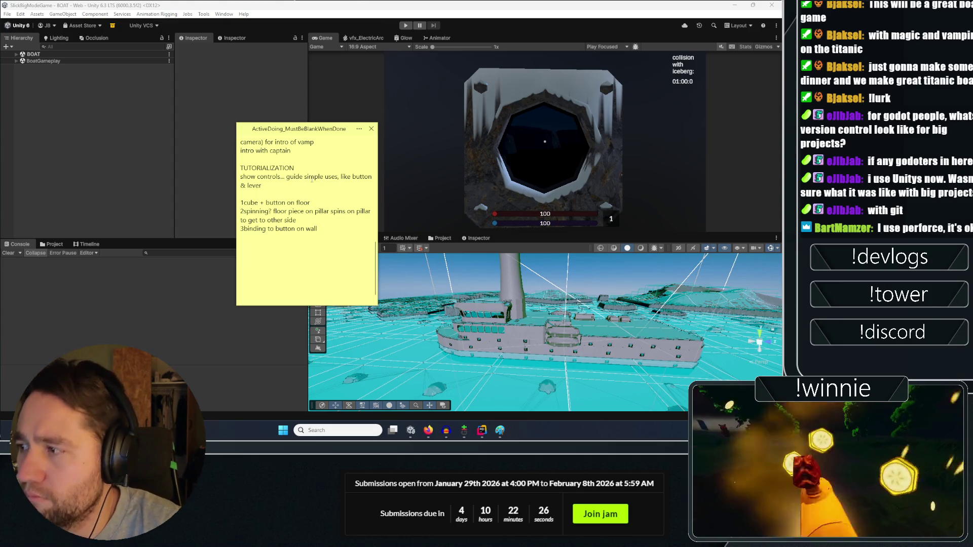
{"action": "left_click", "coordinate": [187, 121]}
{"action": "left_click", "coordinate": [49, 244]}
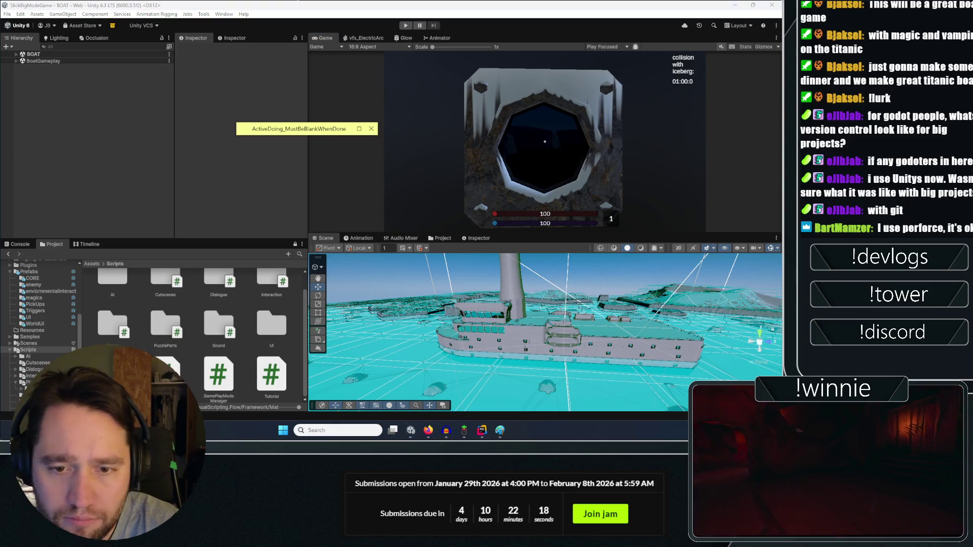
Open Build Profiles and pick Windows, then switch to the Twitch 'tower of madness' search.
{"action": "mouse_move", "coordinate": [449, 283]}
{"action": "left_mouse_down"}
{"action": "mouse_move", "coordinate": [483, 350]}
{"action": "mouse_move", "coordinate": [277, 317]}
{"action": "left_mouse_up"}
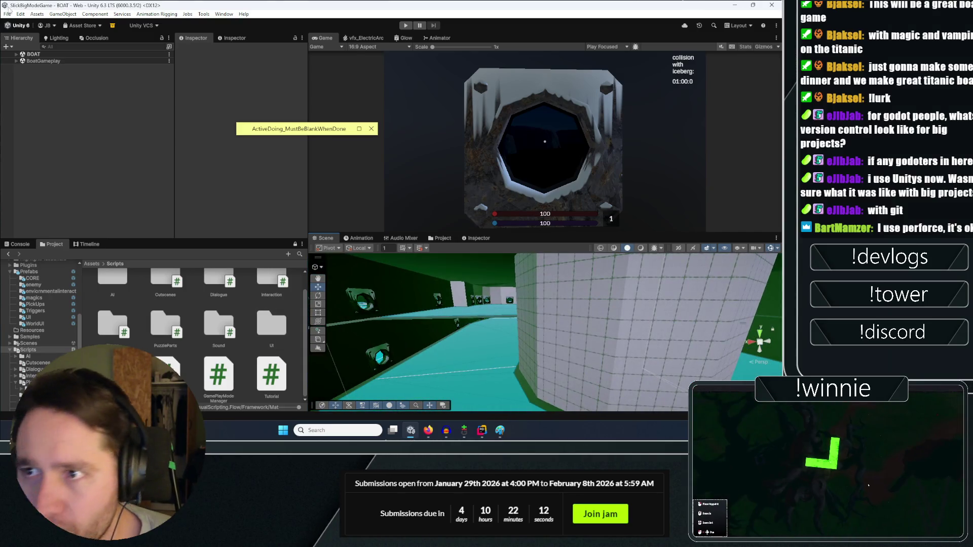
{"action": "left_click", "coordinate": [7, 14]}
{"action": "left_click", "coordinate": [31, 104]}
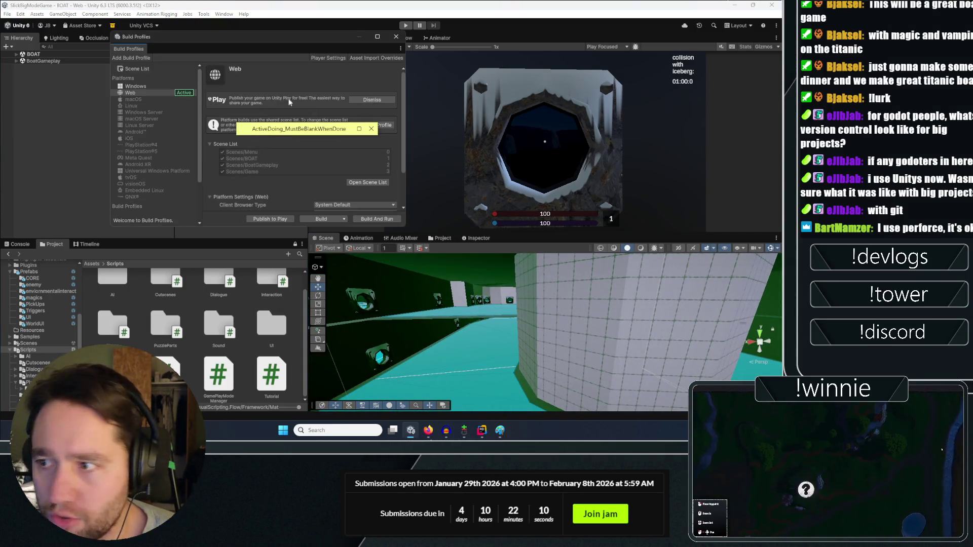
{"action": "left_click", "coordinate": [135, 86]}
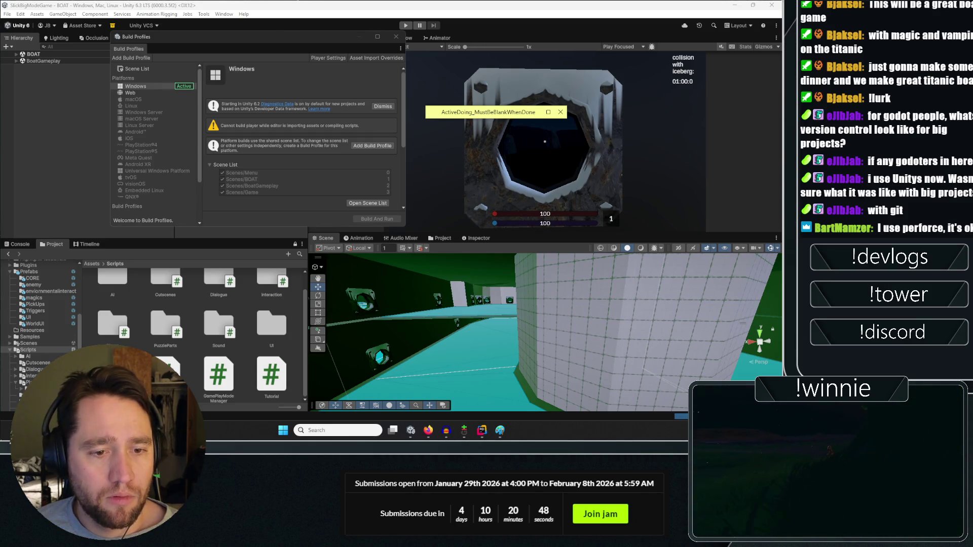
{"action": "key", "text": "alt+Tab"}
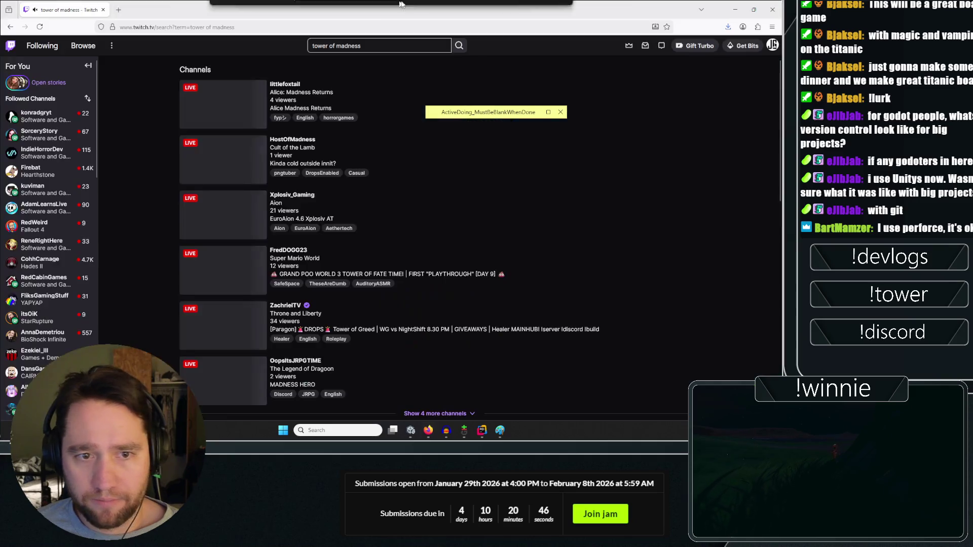
Open the Tower of Madness category page and its Videos tab.
{"action": "scroll", "coordinate": [271, 267], "scroll_direction": "down", "scroll_amount": 2}
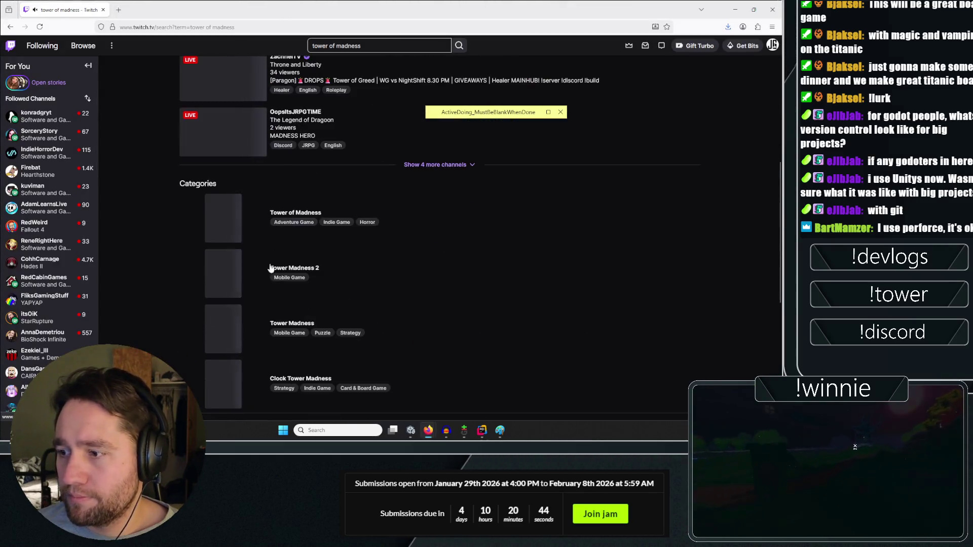
{"action": "scroll", "coordinate": [272, 267], "scroll_direction": "up", "scroll_amount": 1}
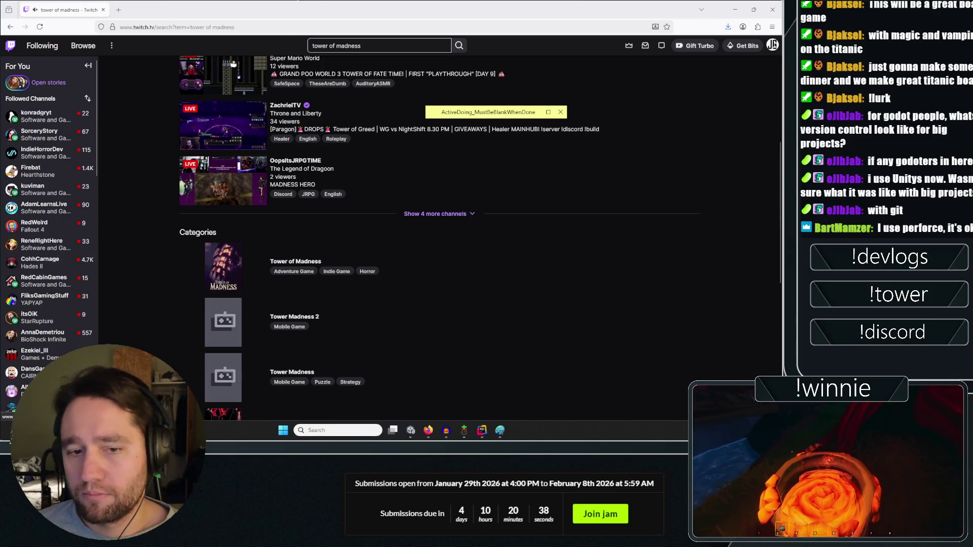
{"action": "left_click", "coordinate": [223, 266]}
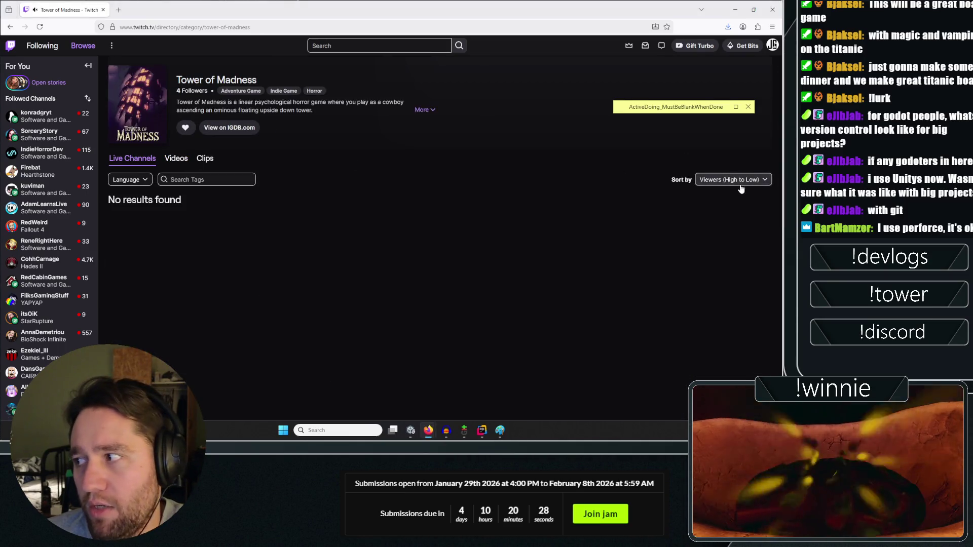
{"action": "left_click", "coordinate": [178, 159]}
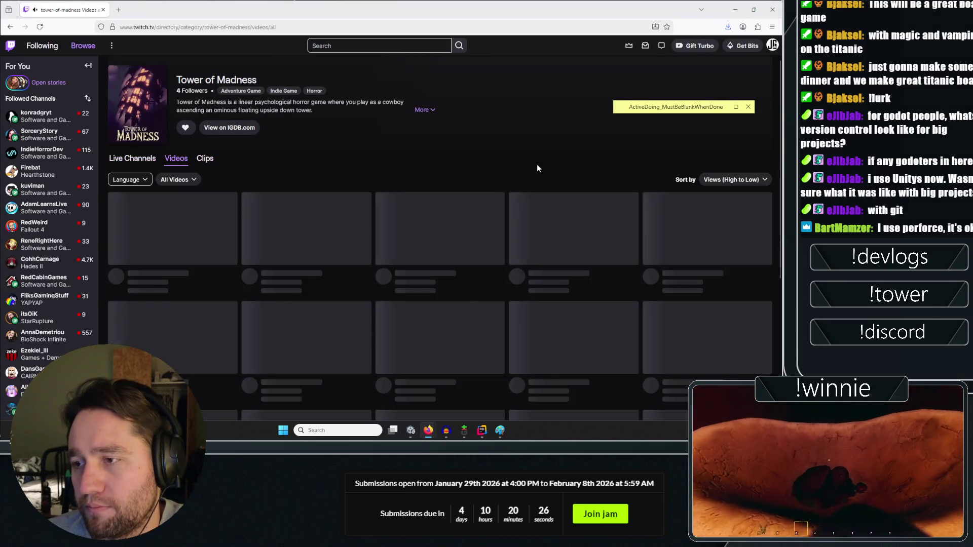
Sort videos by most recent and filter through past broadcasts, highlights and uploads.
{"action": "left_click", "coordinate": [723, 181]}
{"action": "left_click", "coordinate": [717, 188]}
{"action": "left_click", "coordinate": [717, 187]}
{"action": "left_click", "coordinate": [729, 198]}
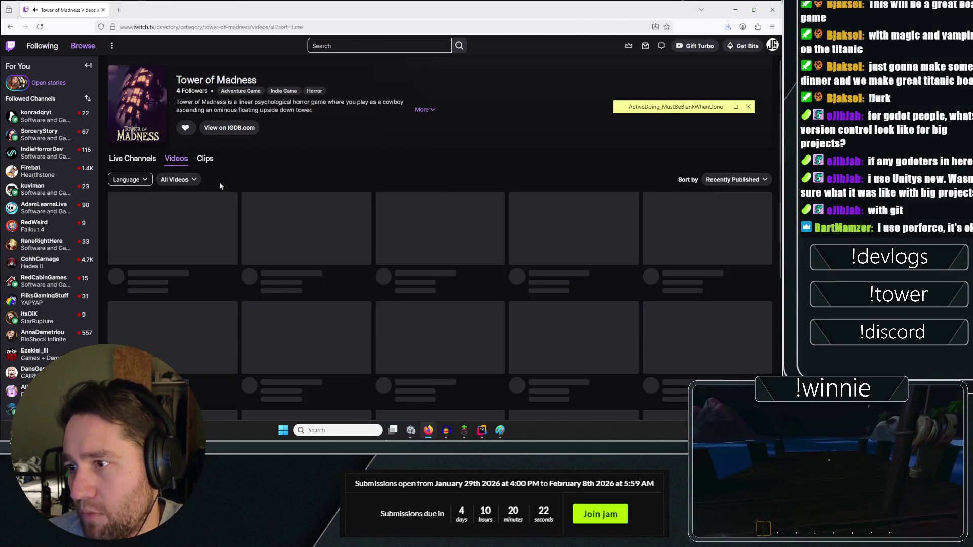
{"action": "left_click", "coordinate": [178, 180]}
{"action": "left_click", "coordinate": [184, 212]}
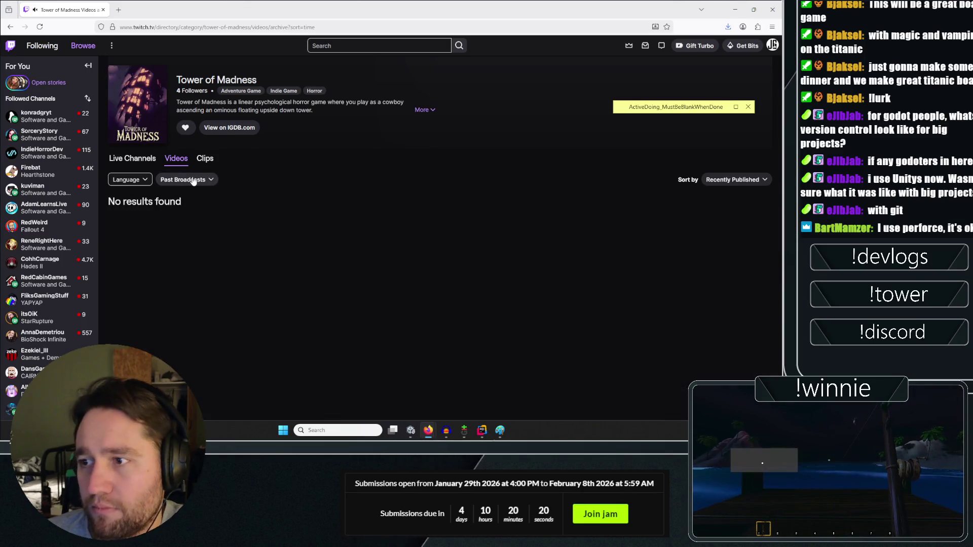
{"action": "left_click", "coordinate": [188, 179]}
{"action": "left_click", "coordinate": [175, 225]}
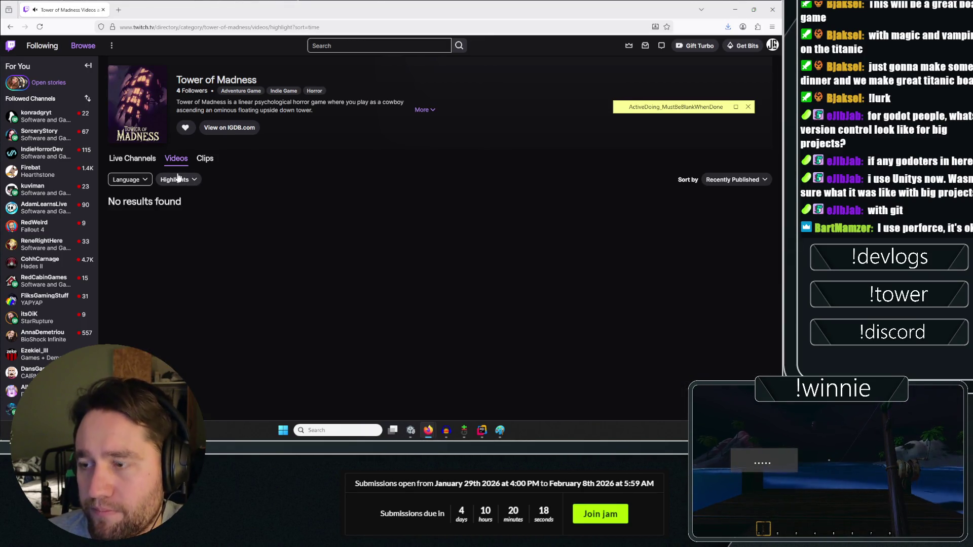
{"action": "left_click", "coordinate": [178, 179]}
{"action": "left_click", "coordinate": [193, 217]}
Show the category's top clips from all time.
{"action": "left_click", "coordinate": [204, 158]}
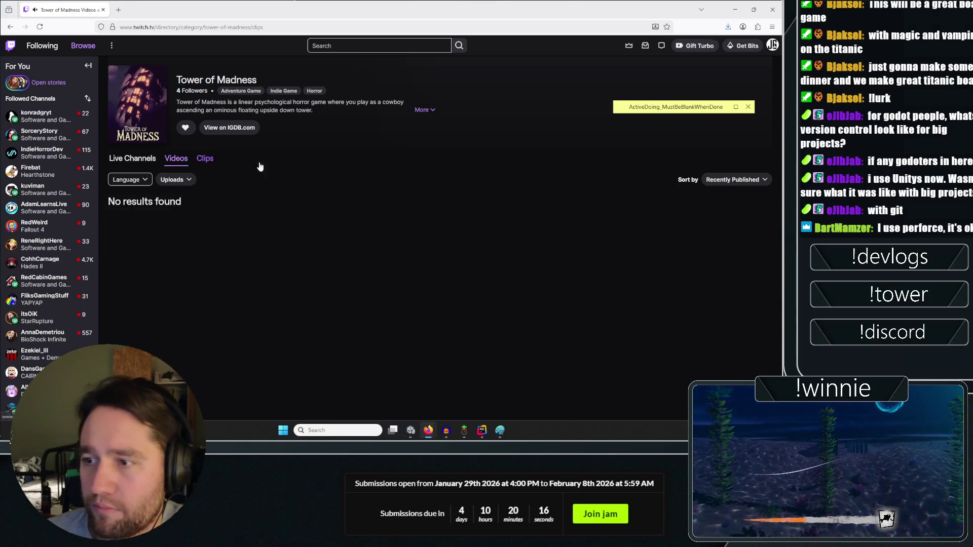
{"action": "left_click", "coordinate": [750, 180]}
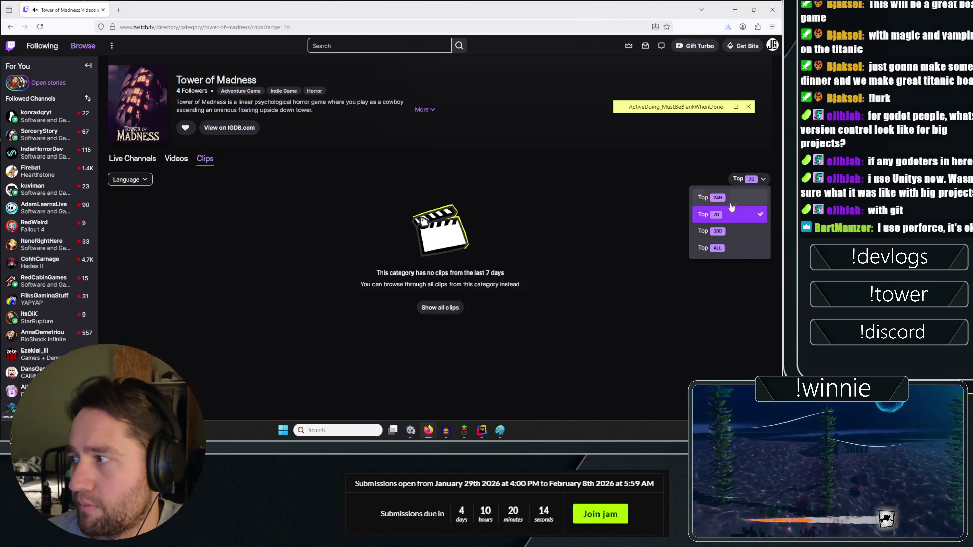
{"action": "left_click", "coordinate": [712, 245]}
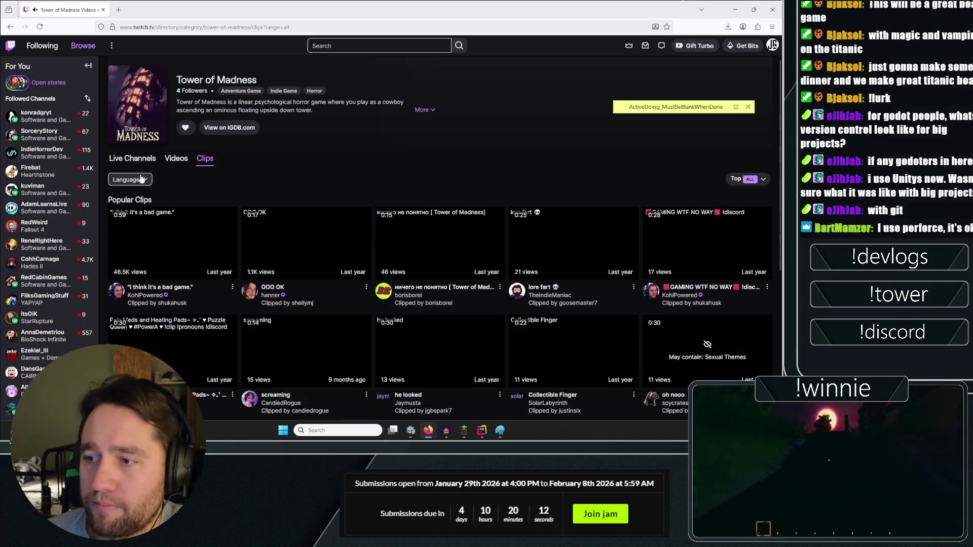
Scroll through the all-time popular Tower of Madness clips.
{"action": "scroll", "coordinate": [336, 162], "scroll_direction": "down", "scroll_amount": 1}
{"action": "scroll", "coordinate": [335, 162], "scroll_direction": "down", "scroll_amount": 2}
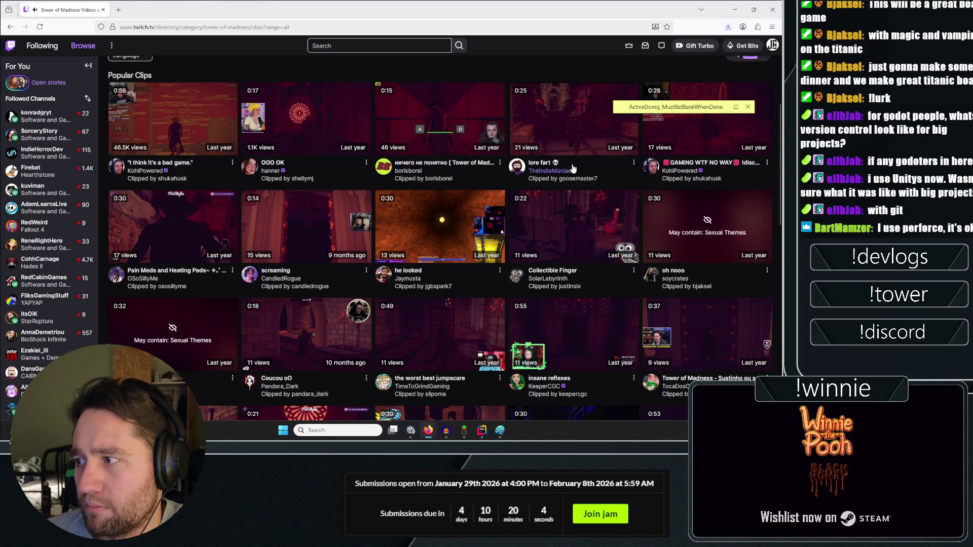
{"action": "scroll", "coordinate": [425, 131], "scroll_direction": "down", "scroll_amount": 2}
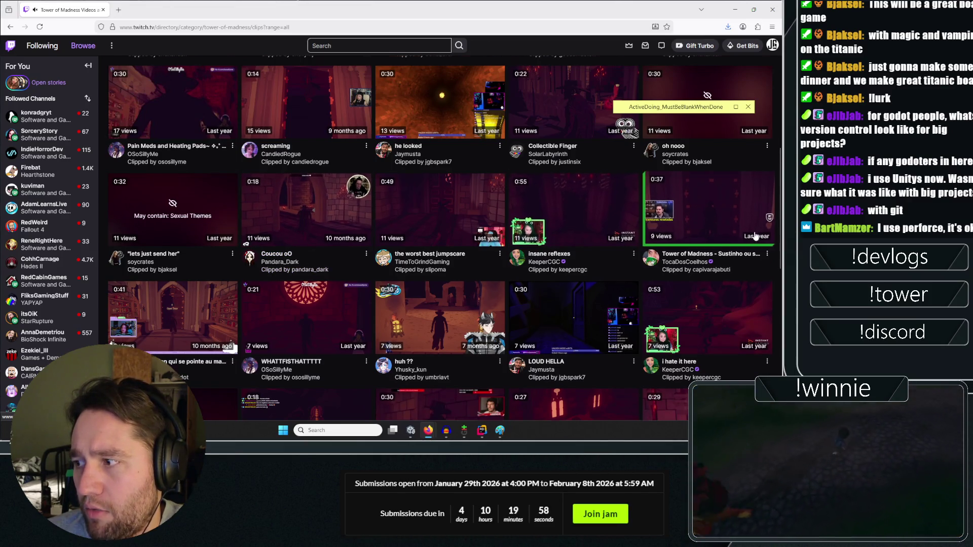
{"action": "scroll", "coordinate": [478, 215], "scroll_direction": "down", "scroll_amount": 5}
{"action": "scroll", "coordinate": [302, 242], "scroll_direction": "up", "scroll_amount": 3}
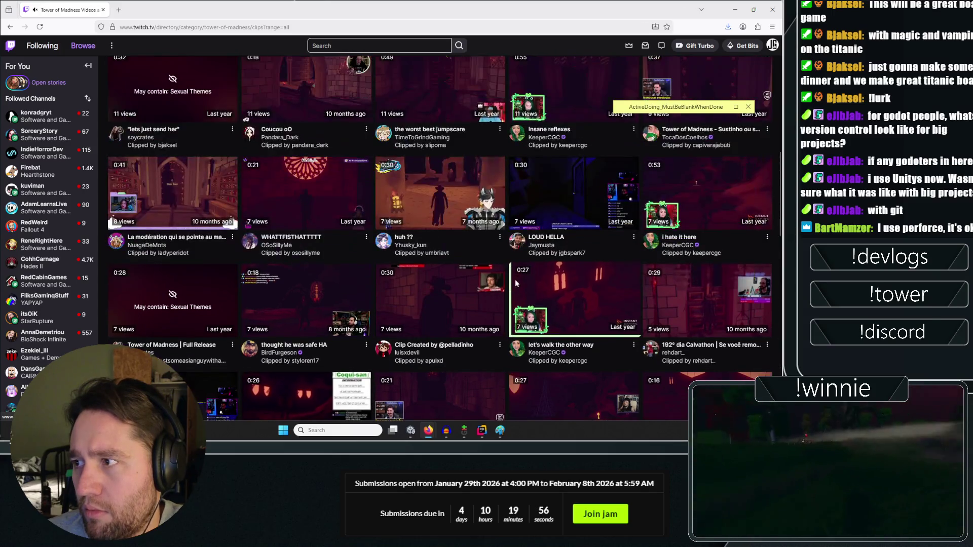
{"action": "scroll", "coordinate": [366, 260], "scroll_direction": "down", "scroll_amount": 6}
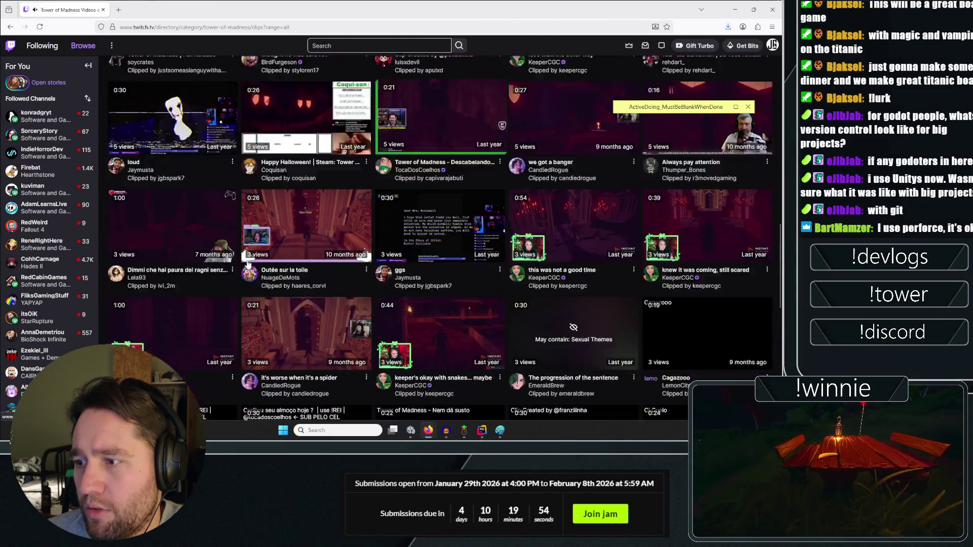
{"action": "scroll", "coordinate": [366, 260], "scroll_direction": "down", "scroll_amount": 8}
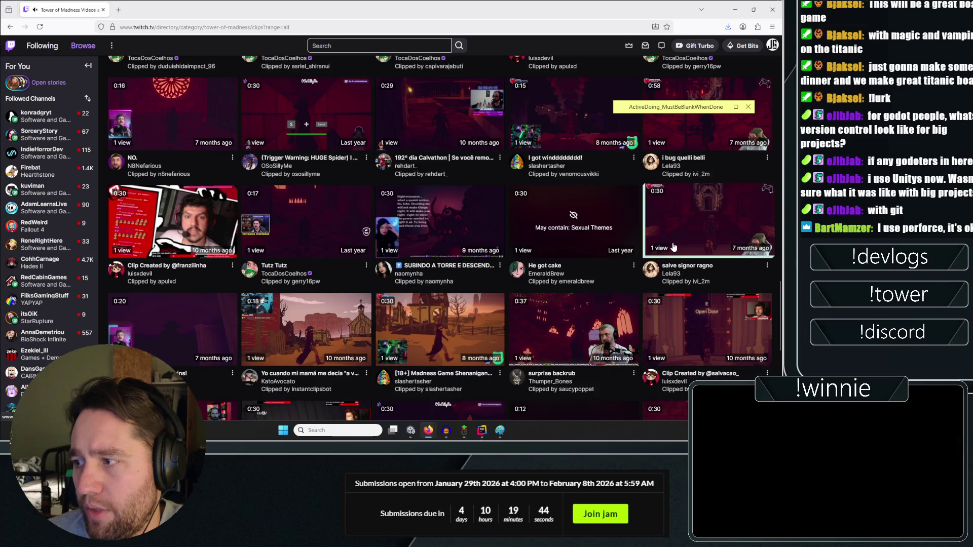
{"action": "scroll", "coordinate": [664, 304], "scroll_direction": "down", "scroll_amount": 3}
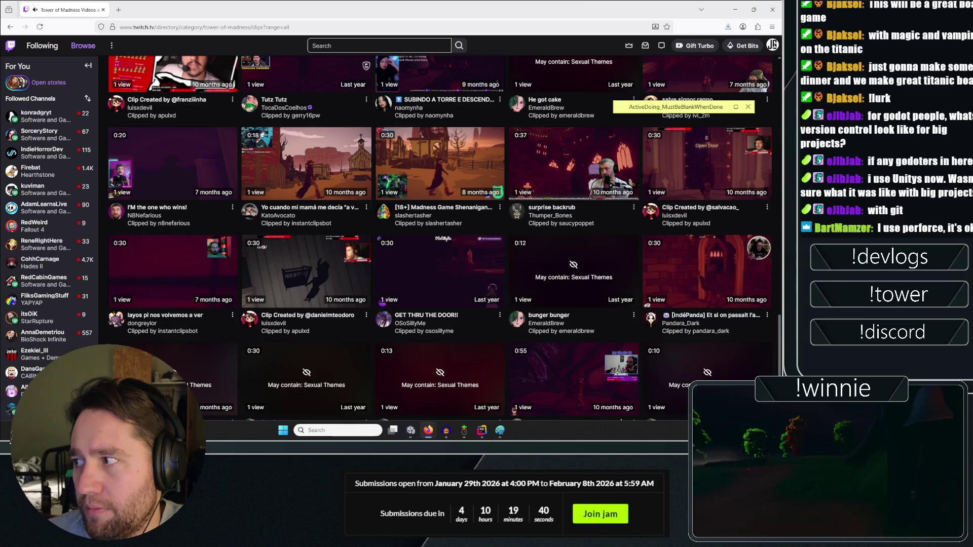
{"action": "scroll", "coordinate": [644, 350], "scroll_direction": "down", "scroll_amount": 3}
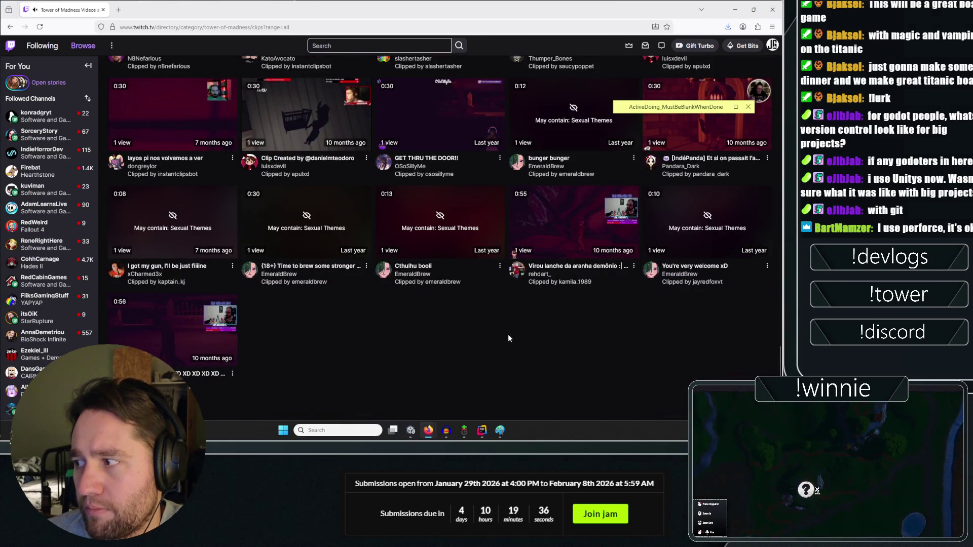
Open a clip in a new tab, then search Twitch for 'alone in the stars'.
{"action": "middle_click", "coordinate": [489, 344]}
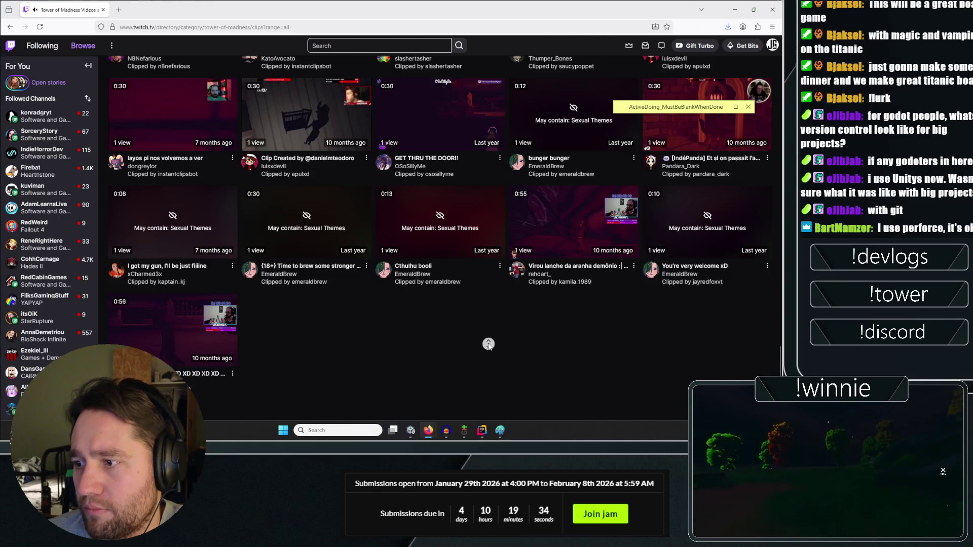
{"action": "scroll", "coordinate": [372, 190], "scroll_direction": "down", "scroll_amount": 10}
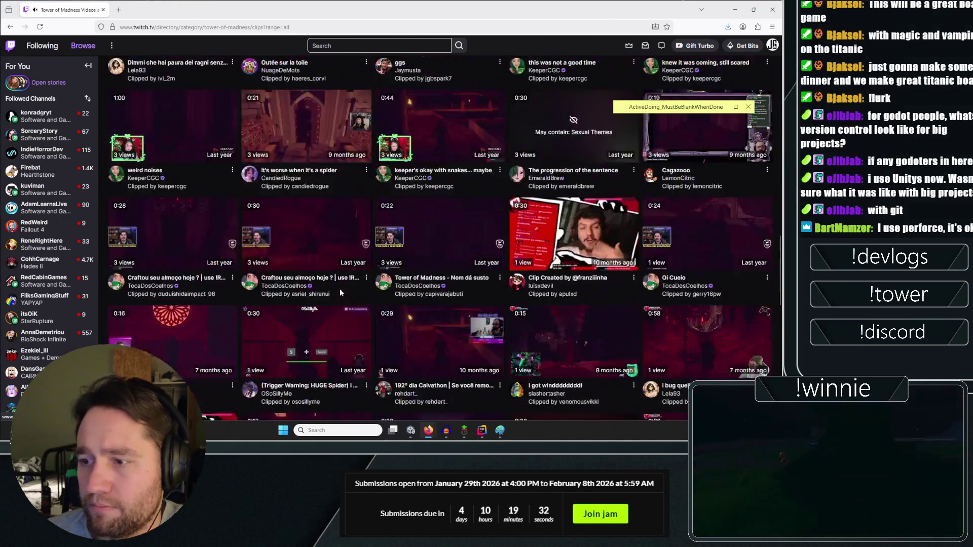
{"action": "scroll", "coordinate": [335, 281], "scroll_direction": "down", "scroll_amount": 5}
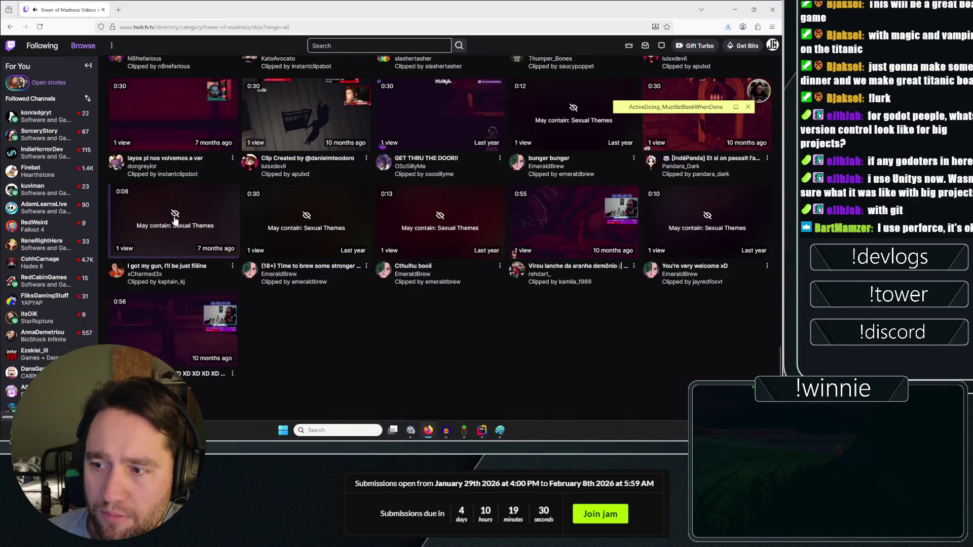
{"action": "scroll", "coordinate": [253, 193], "scroll_direction": "up", "scroll_amount": 10}
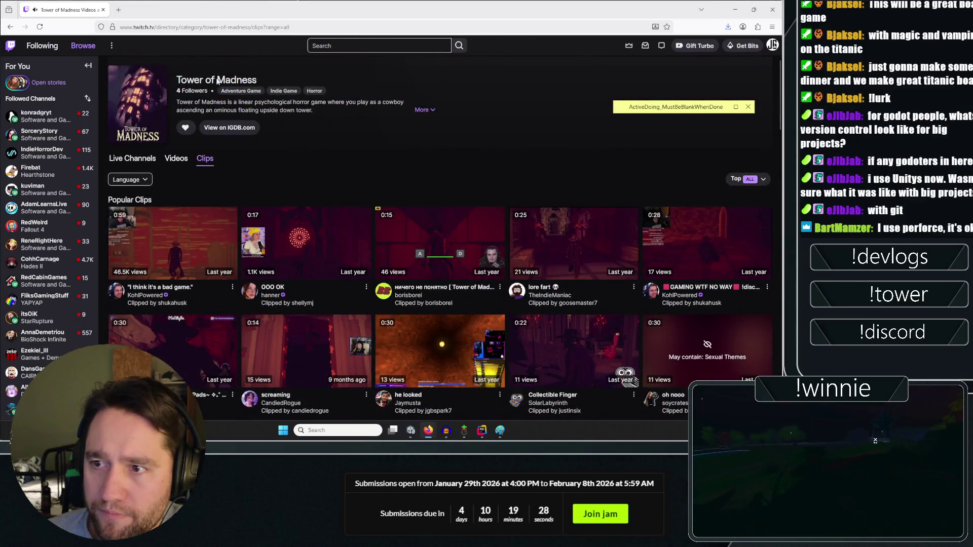
{"action": "left_click", "coordinate": [398, 45]}
{"action": "type", "text": "alone"}
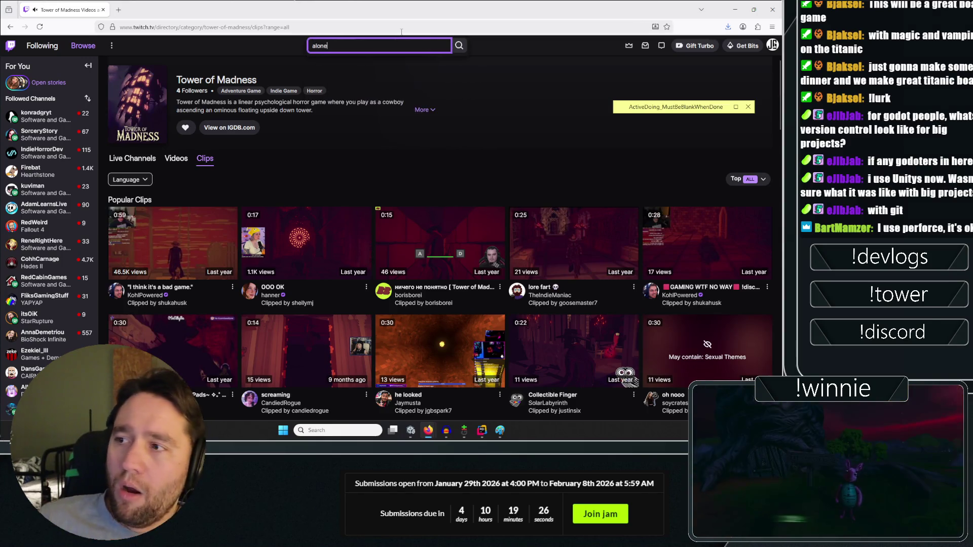
{"action": "type", "text": " in the stars"}
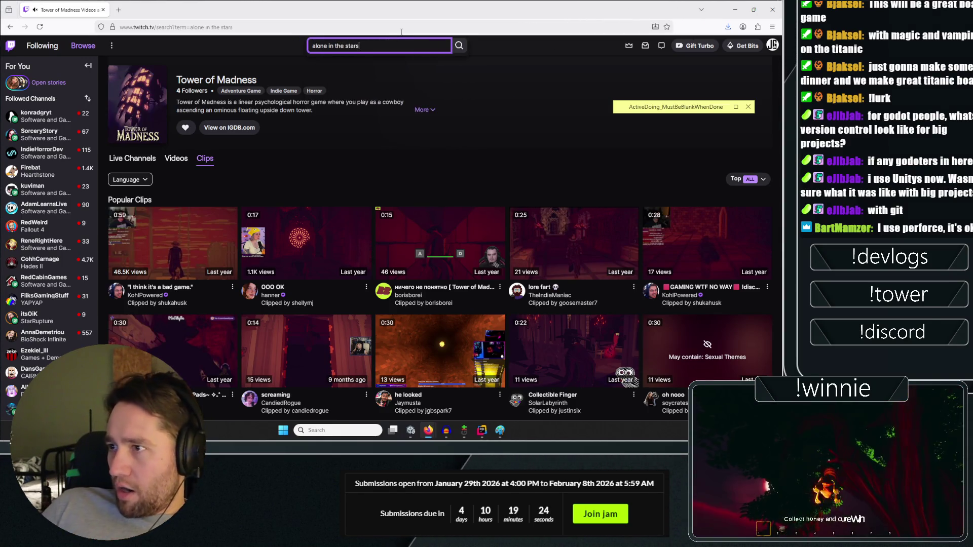
{"action": "key", "text": "Return"}
{"action": "scroll", "coordinate": [228, 127], "scroll_direction": "down", "scroll_amount": 8}
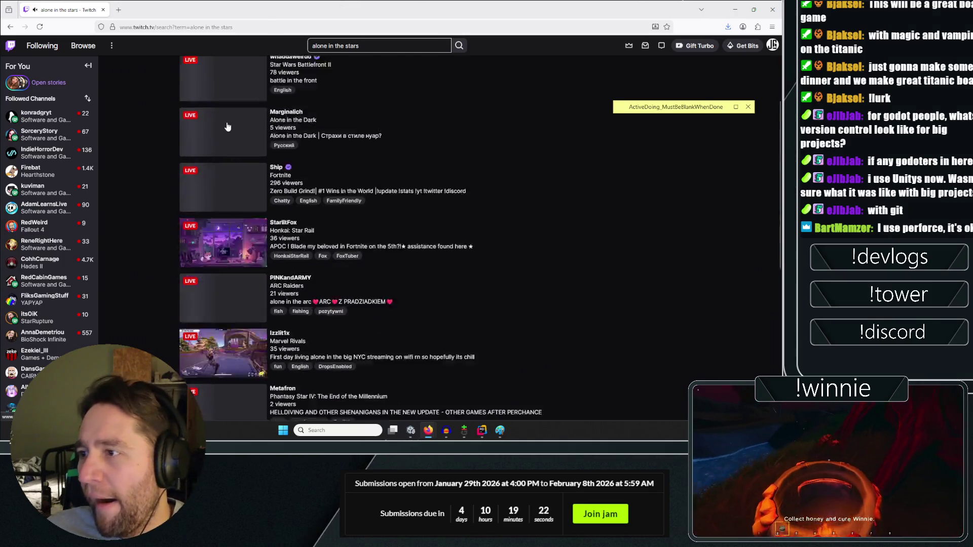
{"action": "left_click", "coordinate": [227, 249]}
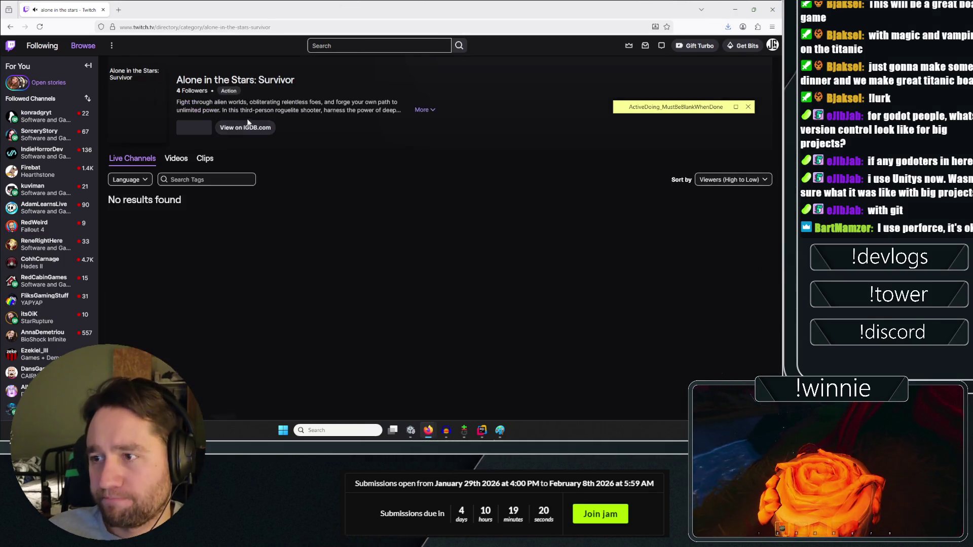
{"action": "left_click", "coordinate": [177, 159]}
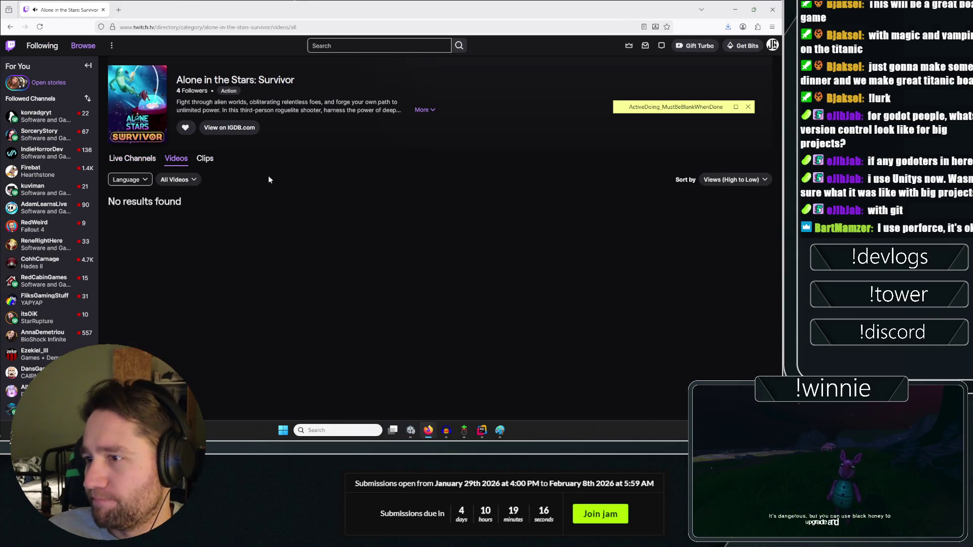
{"action": "left_click", "coordinate": [742, 180]}
{"action": "left_click", "coordinate": [733, 218]}
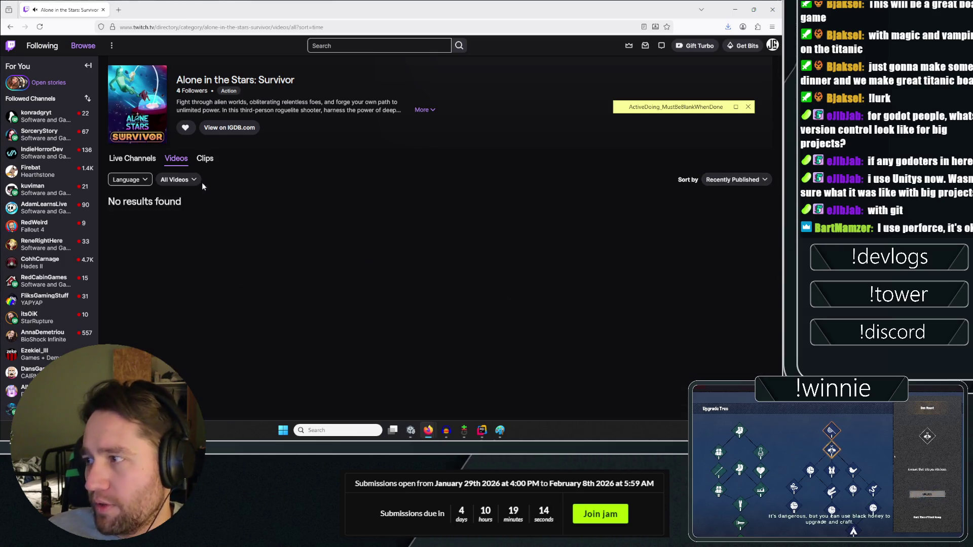
{"action": "left_click", "coordinate": [206, 160]}
{"action": "left_click", "coordinate": [749, 179]}
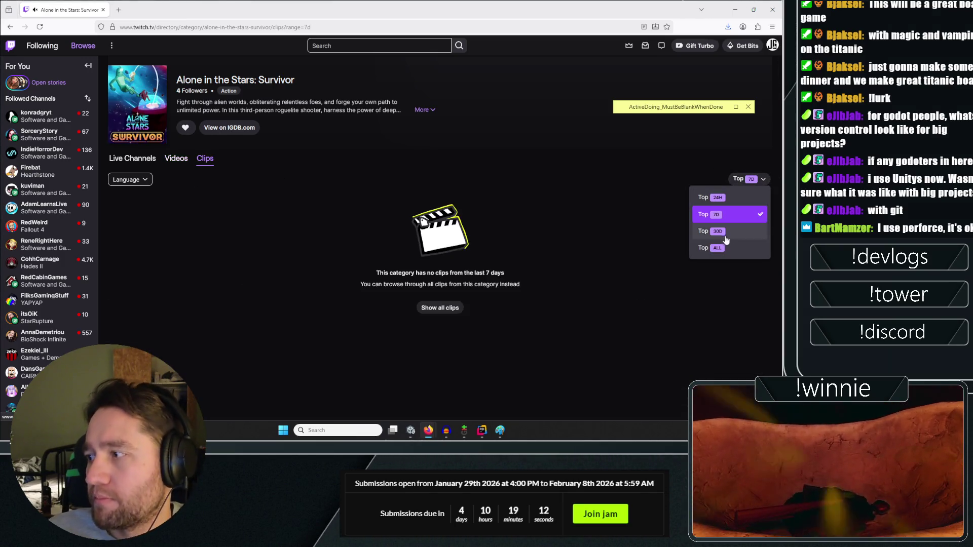
{"action": "left_click", "coordinate": [717, 248]}
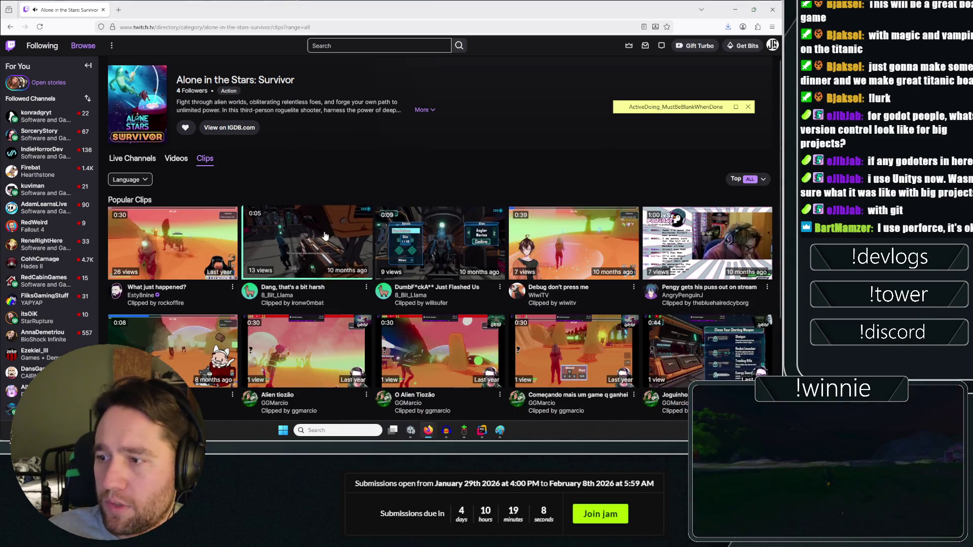
{"action": "scroll", "coordinate": [400, 183], "scroll_direction": "down", "scroll_amount": 3}
{"action": "scroll", "coordinate": [438, 204], "scroll_direction": "down", "scroll_amount": 1}
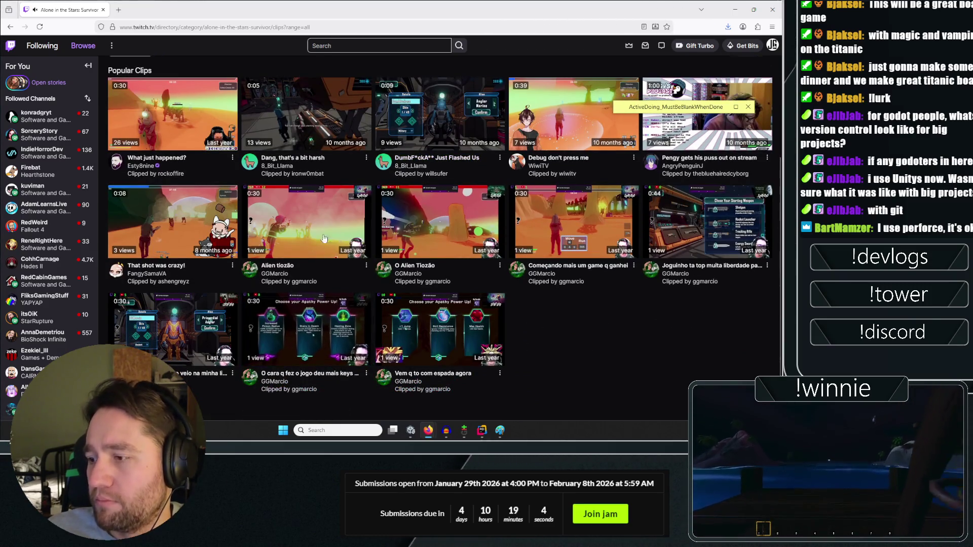
{"action": "scroll", "coordinate": [683, 344], "scroll_direction": "up", "scroll_amount": 1}
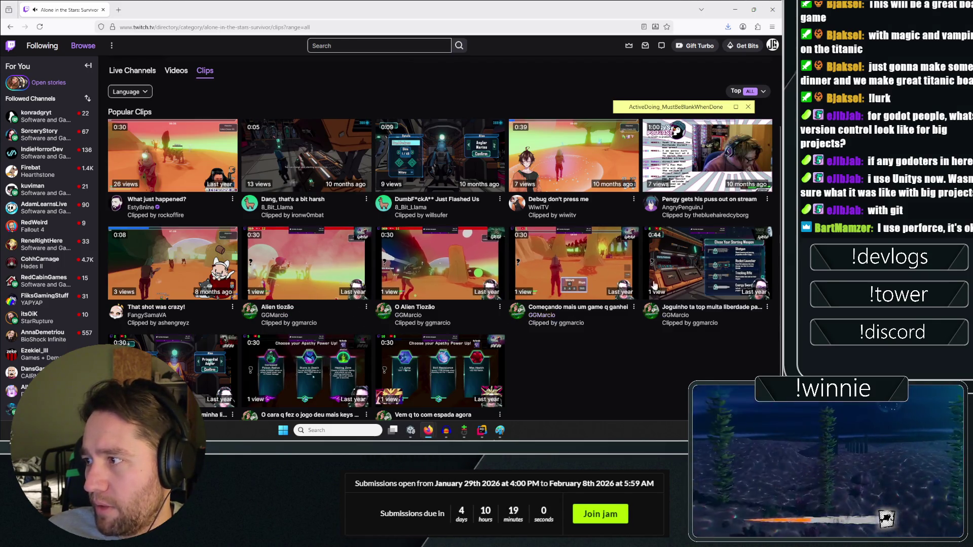
{"action": "scroll", "coordinate": [543, 142], "scroll_direction": "up", "scroll_amount": 1}
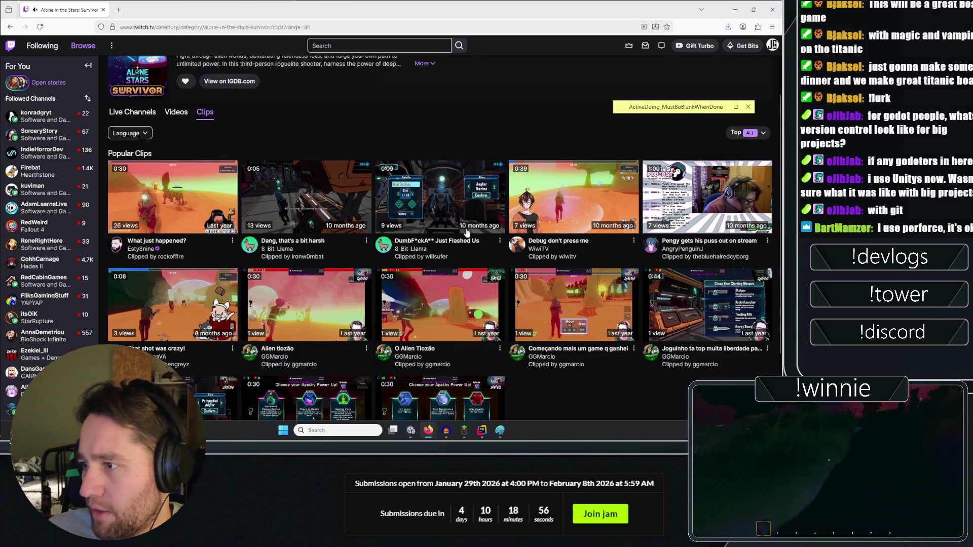
{"action": "scroll", "coordinate": [524, 144], "scroll_direction": "up", "scroll_amount": 1}
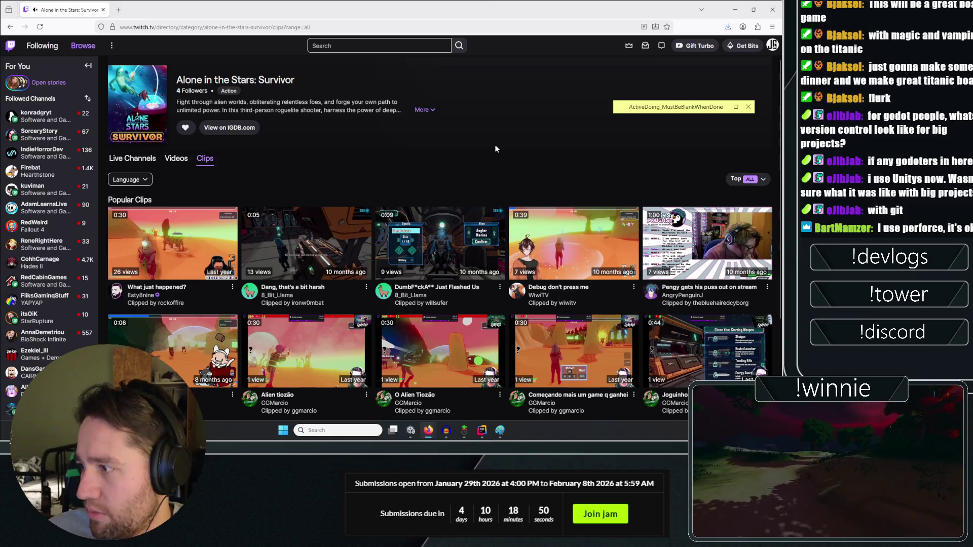
{"action": "left_click", "coordinate": [102, 10]}
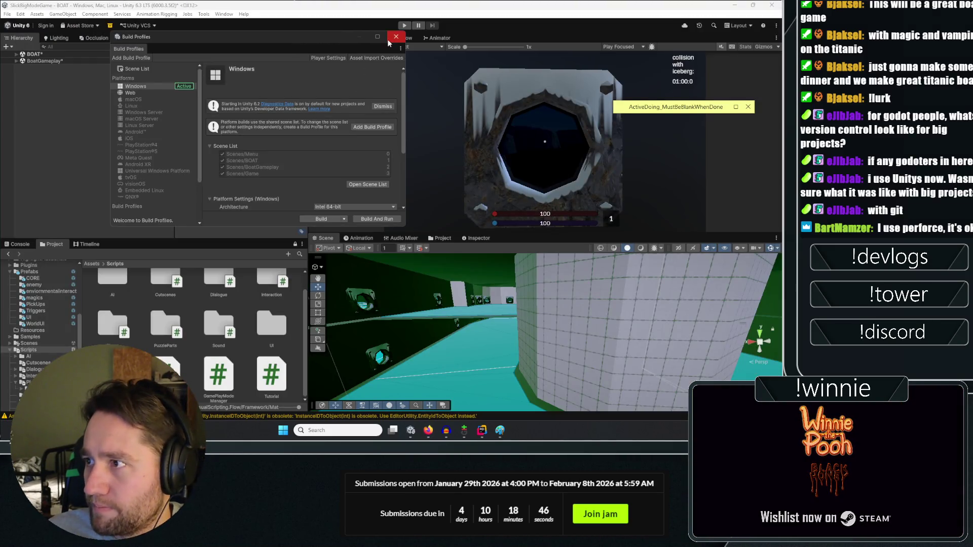
Maximize and restore Build Profiles, select the BOAT and BoatGameplay scenes, then close it.
{"action": "left_click", "coordinate": [387, 39]}
{"action": "double_click", "coordinate": [624, 4]}
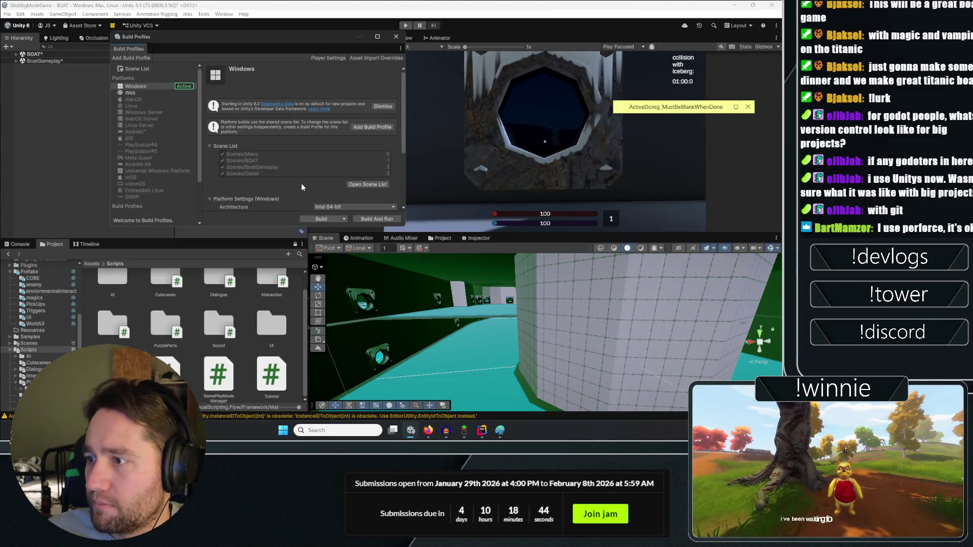
{"action": "left_click", "coordinate": [61, 54]}
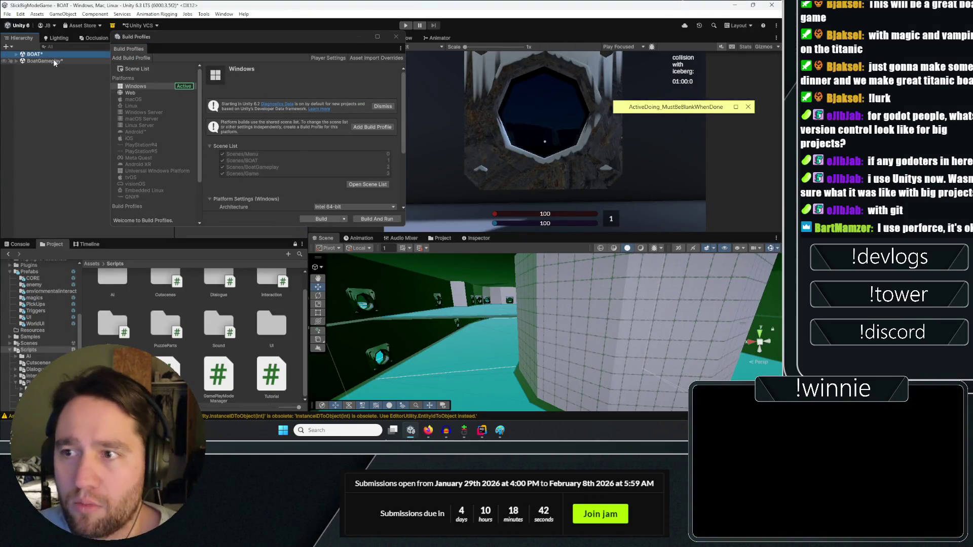
{"action": "left_click", "coordinate": [53, 60]}
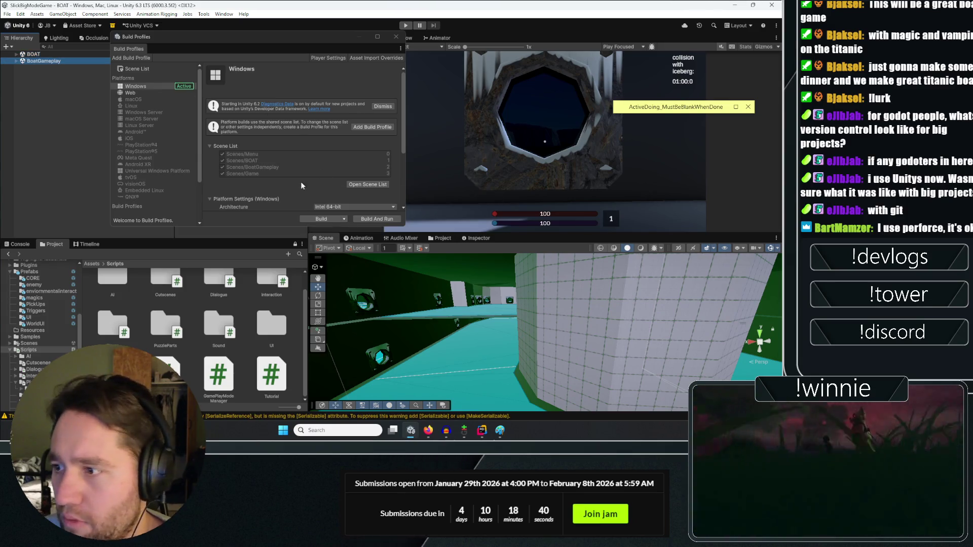
{"action": "key", "text": "alt+F4"}
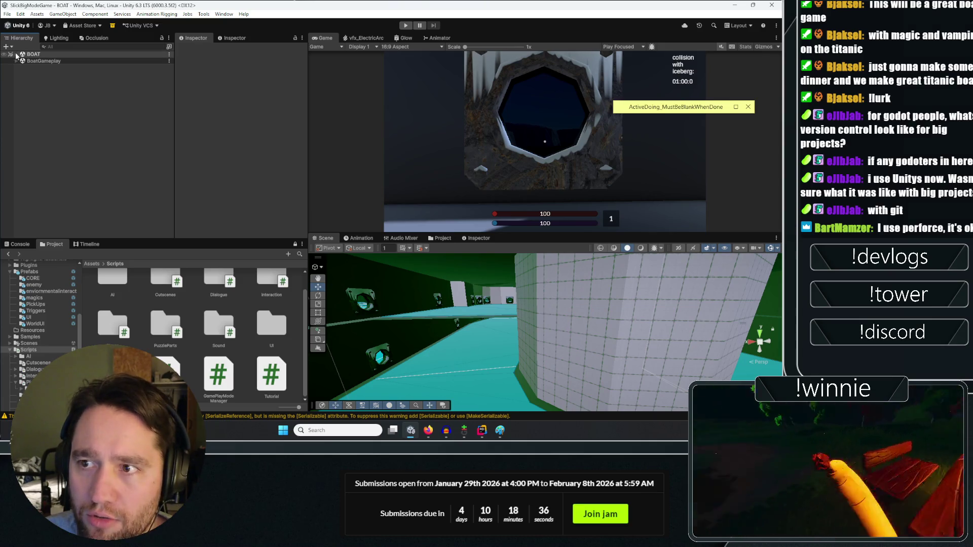
Expand BOAT and select TopFence (3) to check its material.
{"action": "left_click", "coordinate": [14, 54]}
{"action": "scroll", "coordinate": [113, 144], "scroll_direction": "down", "scroll_amount": 8}
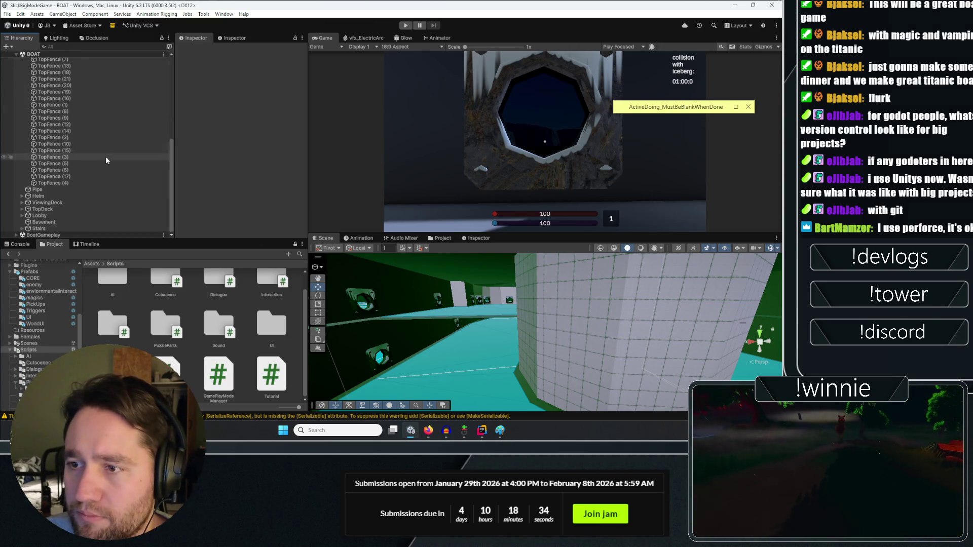
{"action": "left_click", "coordinate": [105, 156]}
{"action": "scroll", "coordinate": [237, 172], "scroll_direction": "down", "scroll_amount": 8}
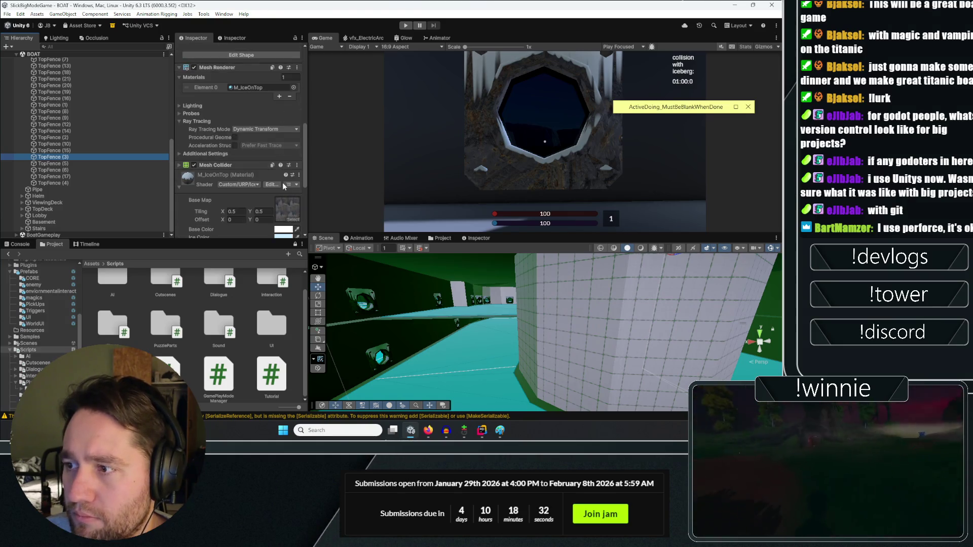
{"action": "left_click", "coordinate": [298, 175]}
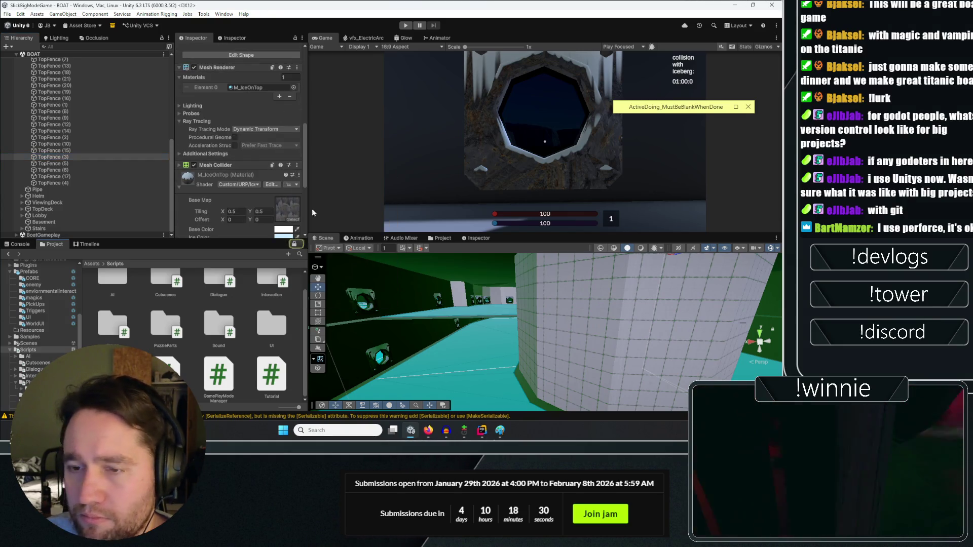
{"action": "key", "text": "Escape"}
Locate M_IceOnTop in the Project materials folder and view its properties.
{"action": "left_click", "coordinate": [436, 238]}
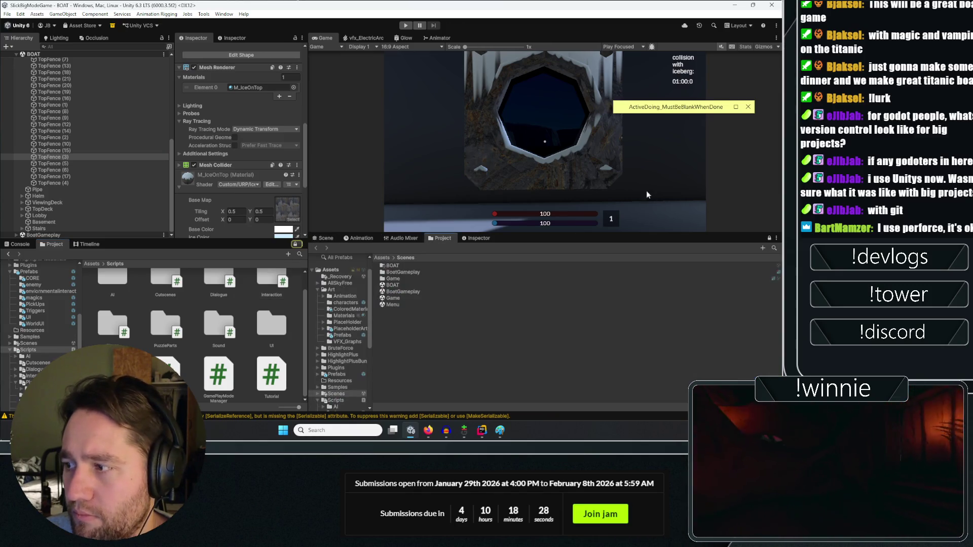
{"action": "left_click", "coordinate": [299, 175]}
{"action": "left_click", "coordinate": [324, 213]}
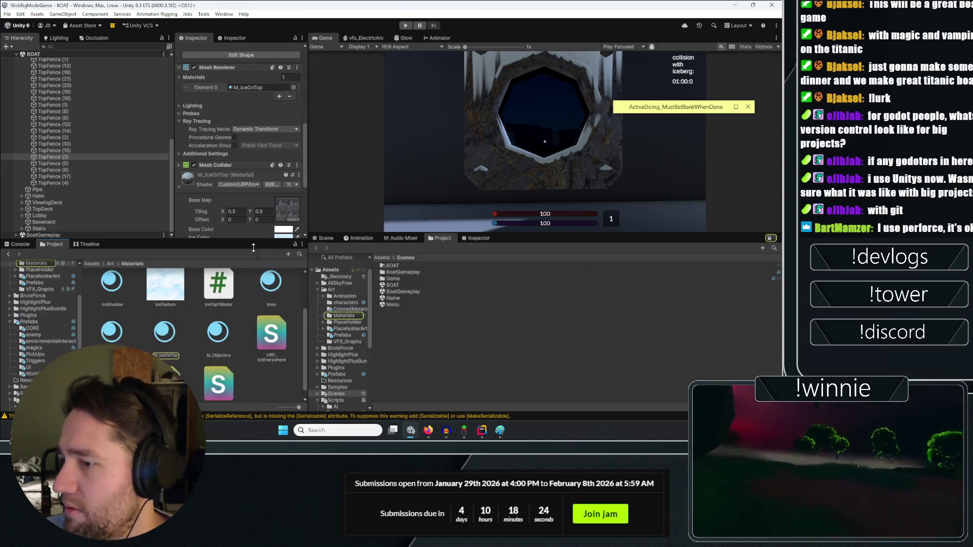
{"action": "left_click", "coordinate": [168, 327]}
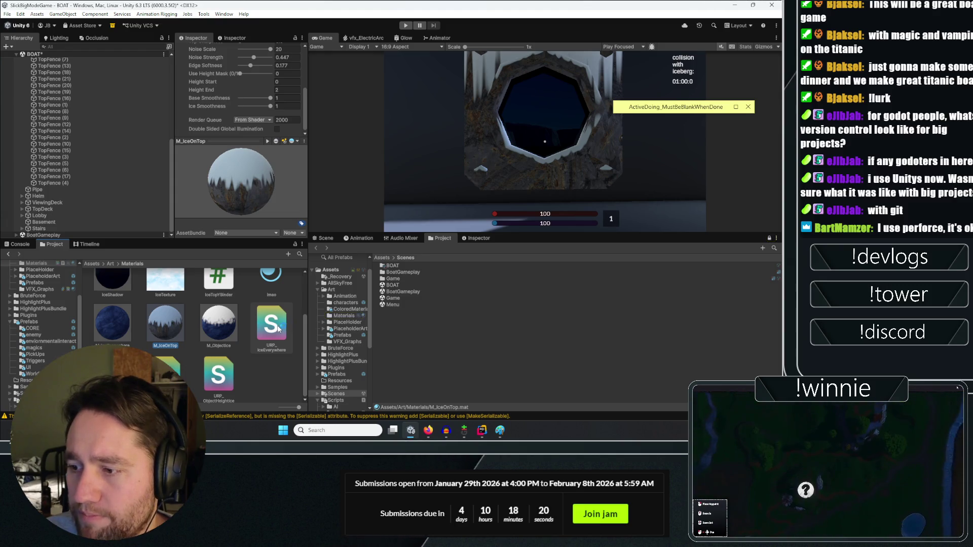
{"action": "scroll", "coordinate": [199, 99], "scroll_direction": "up", "scroll_amount": 5}
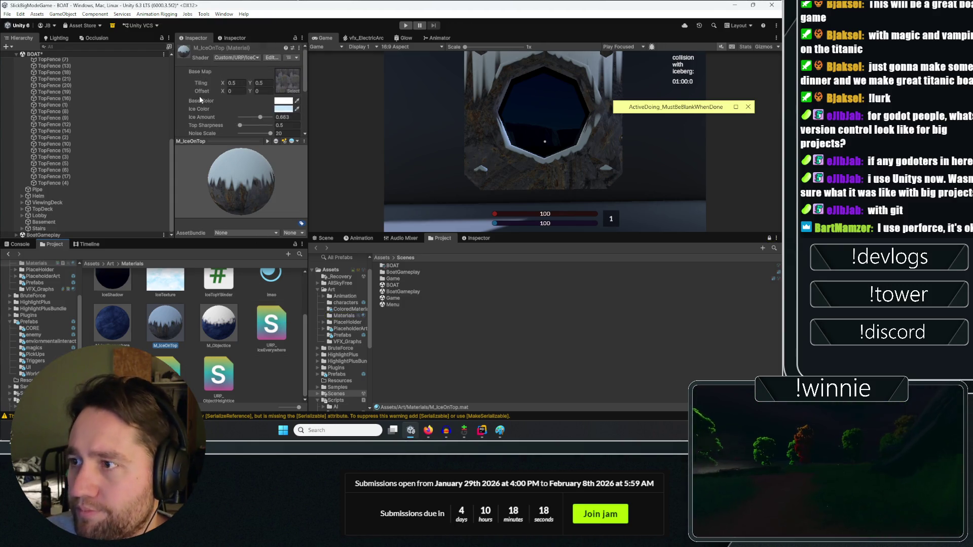
{"action": "scroll", "coordinate": [190, 101], "scroll_direction": "down", "scroll_amount": 5}
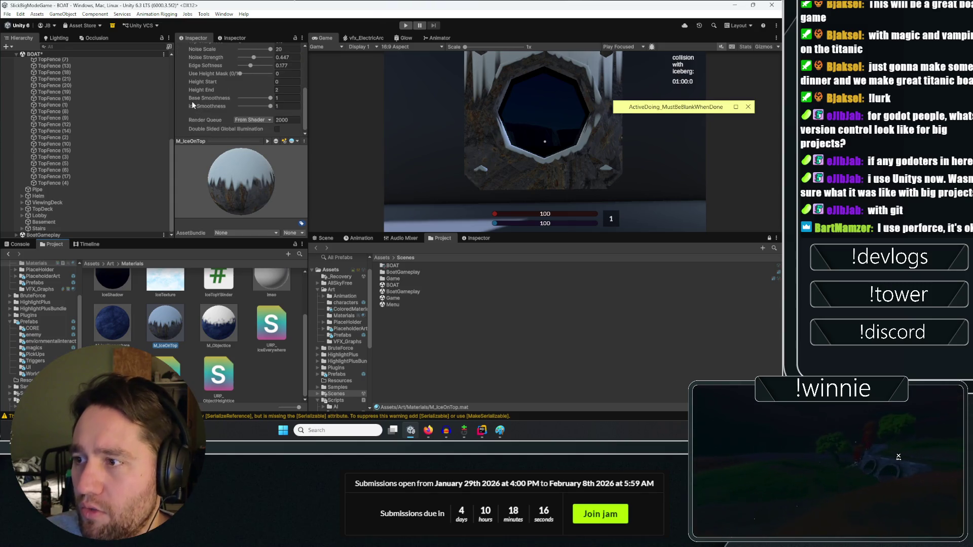
{"action": "left_click", "coordinate": [201, 141]}
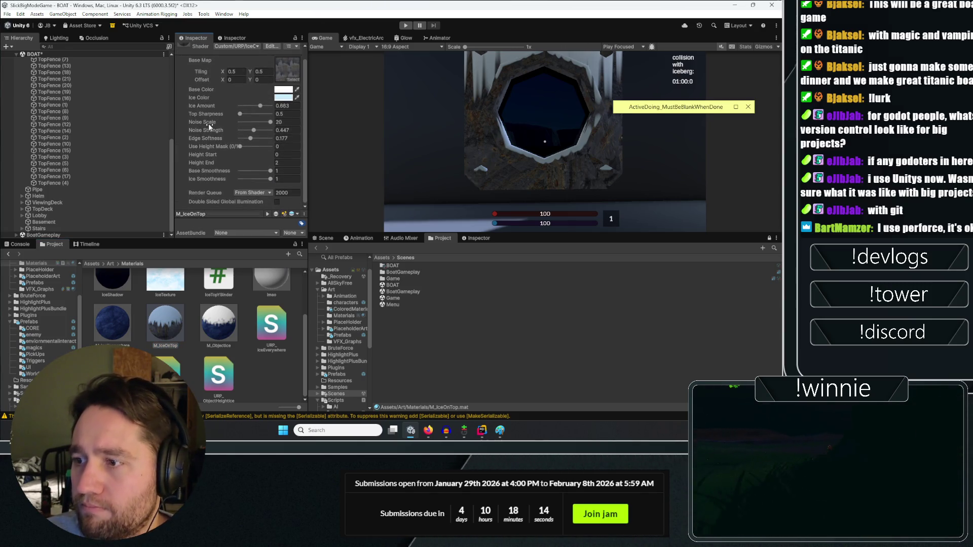
{"action": "scroll", "coordinate": [205, 124], "scroll_direction": "up", "scroll_amount": 3}
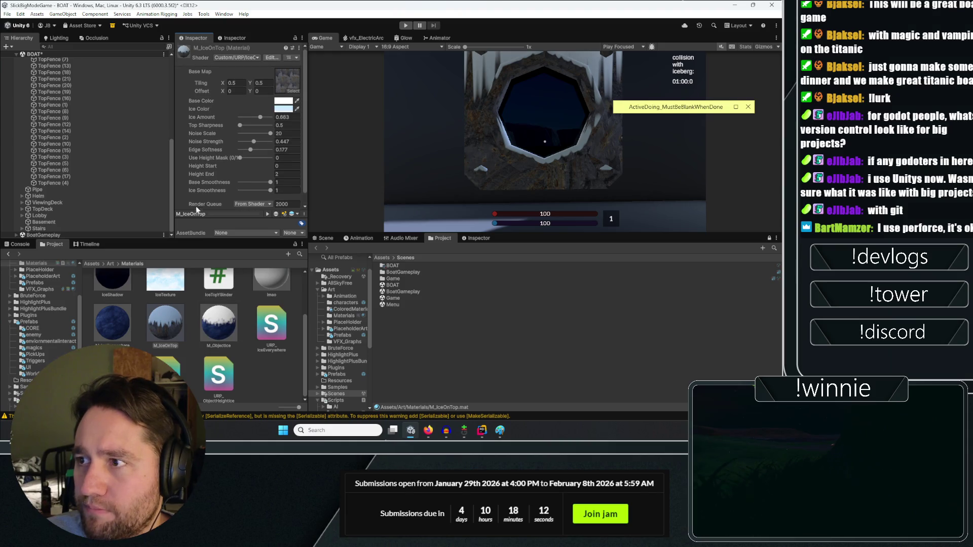
Widen the Inspector, dock the Scene view beside Game, and view URP_IceOnTop.shader in Rider.
{"action": "left_click_drag", "start_coordinate": [172, 73], "coordinate": [75, 74]}
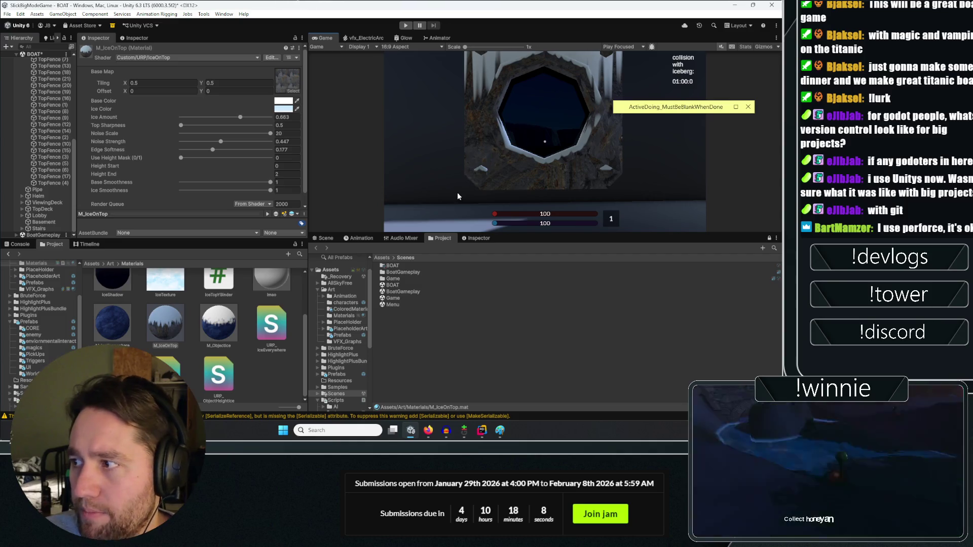
{"action": "left_click_drag", "start_coordinate": [326, 238], "coordinate": [339, 81]}
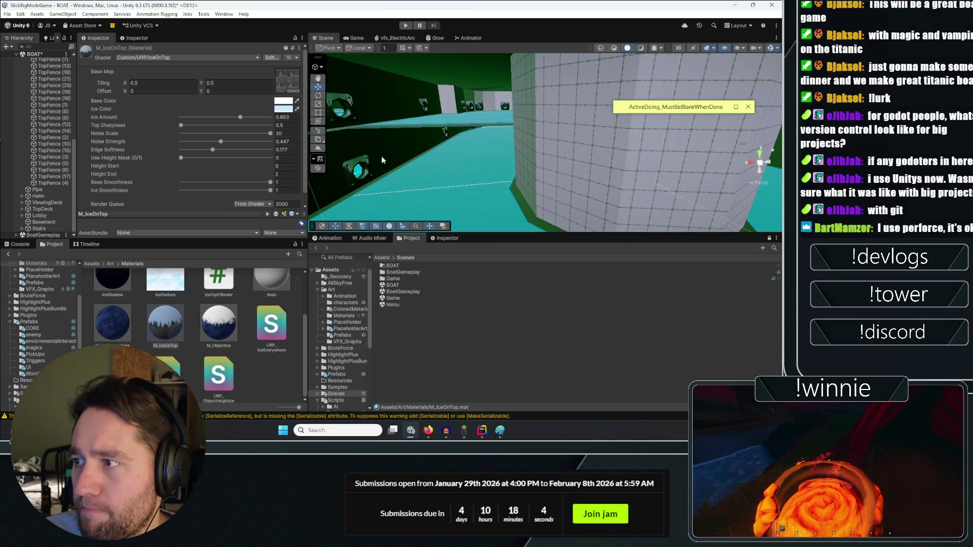
{"action": "mouse_move", "coordinate": [382, 160]}
{"action": "left_mouse_down"}
{"action": "mouse_move", "coordinate": [383, 122]}
{"action": "mouse_move", "coordinate": [683, 150]}
{"action": "mouse_move", "coordinate": [674, 155]}
{"action": "left_mouse_up"}
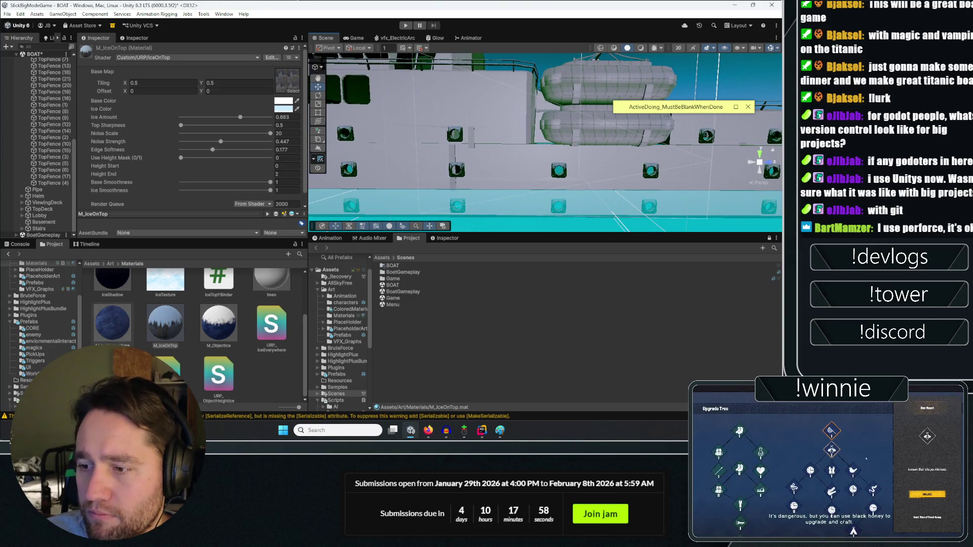
{"action": "key", "text": "alt+Tab"}
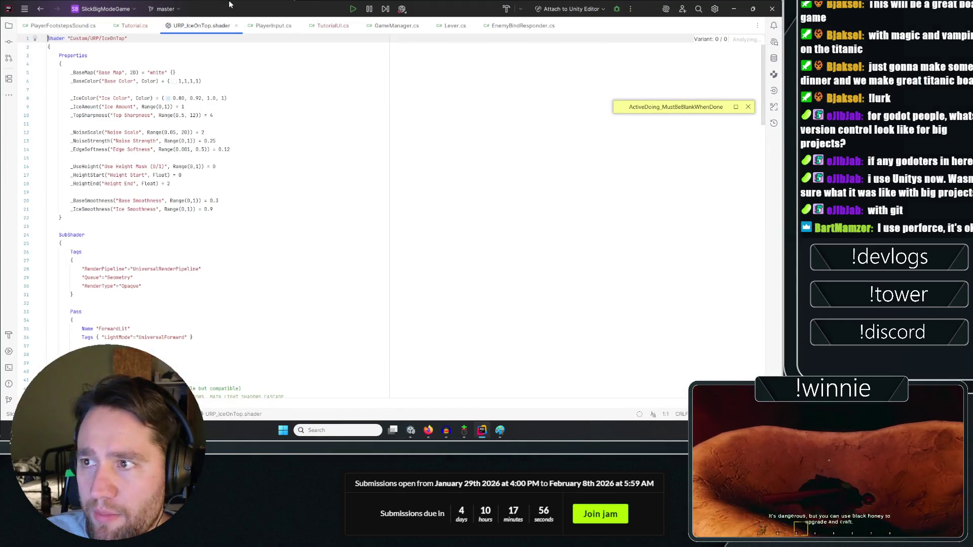
{"action": "key", "text": "alt+Tab"}
{"action": "scroll", "coordinate": [446, 171], "scroll_direction": "up", "scroll_amount": 5}
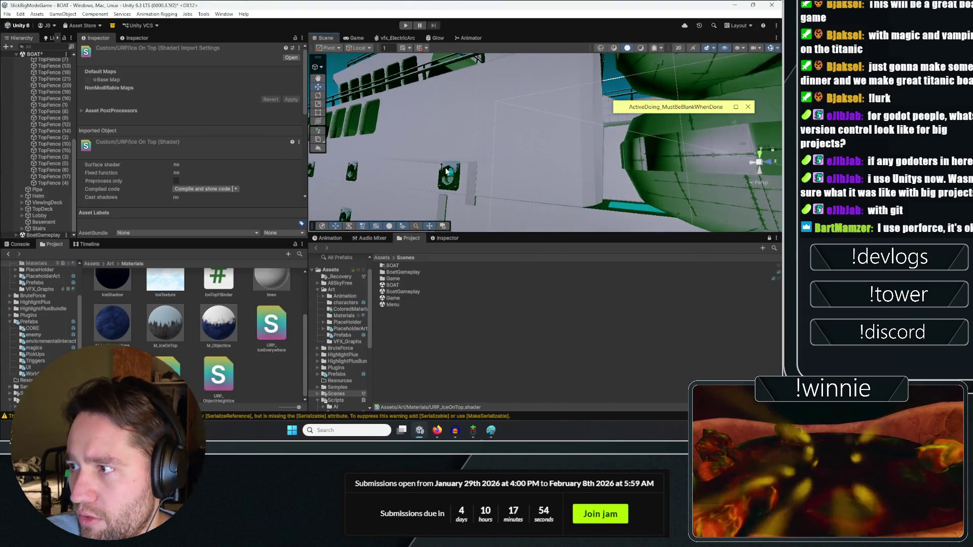
Select a round window, then the fence railing, checking each uses M_IceOnTop.
{"action": "left_click", "coordinate": [447, 171]}
{"action": "scroll", "coordinate": [172, 196], "scroll_direction": "down", "scroll_amount": 5}
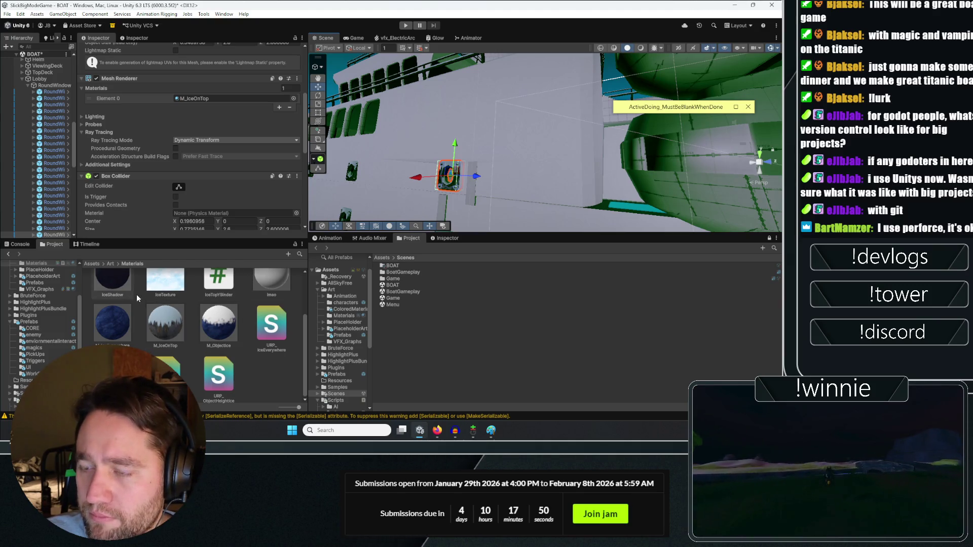
{"action": "mouse_move", "coordinate": [512, 172]}
{"action": "left_mouse_down"}
{"action": "mouse_move", "coordinate": [503, 183]}
{"action": "mouse_move", "coordinate": [631, 125]}
{"action": "mouse_move", "coordinate": [697, 192]}
{"action": "mouse_move", "coordinate": [601, 183]}
{"action": "left_mouse_up"}
{"action": "left_click", "coordinate": [597, 181]}
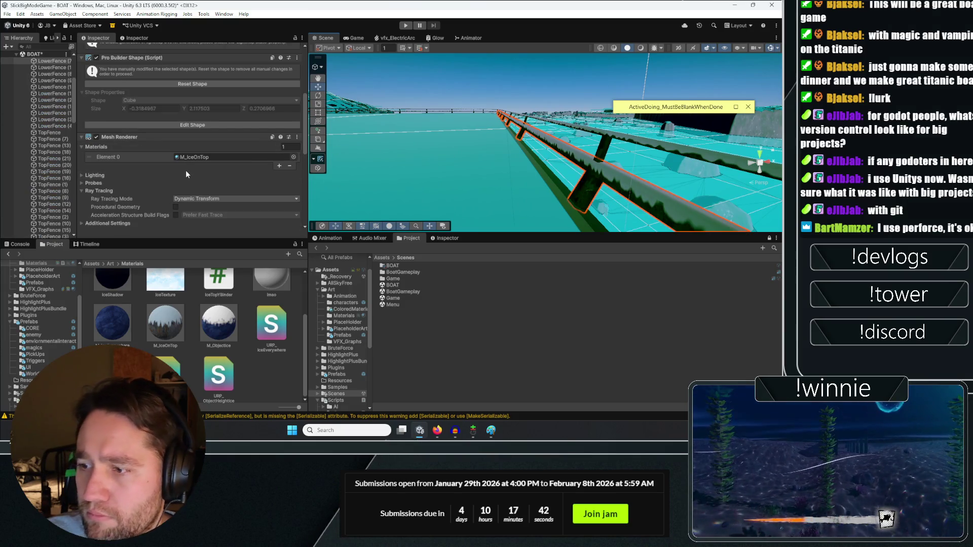
Select the porthole window, showing M_IceOnTop with Ice Amount 0.863 and Noise Scale 20.
{"action": "key", "text": "f"}
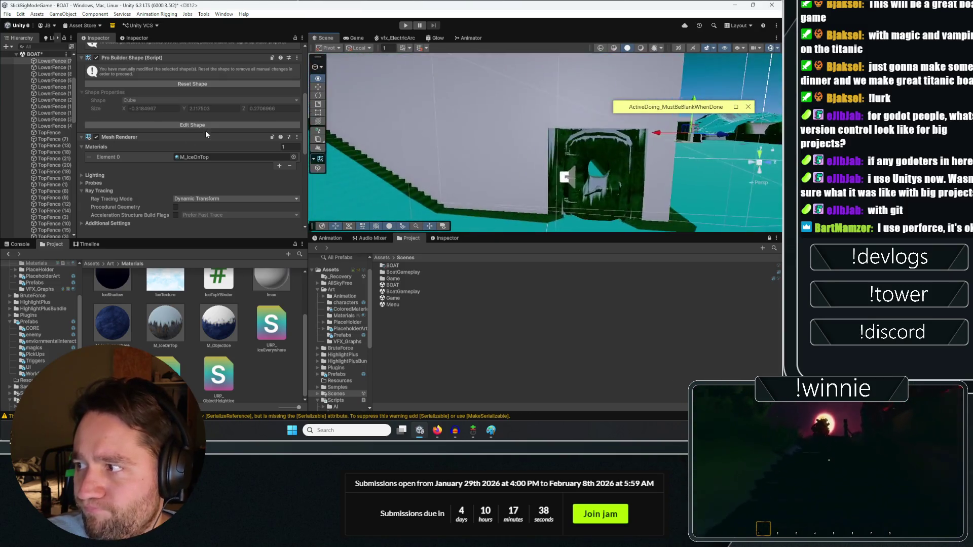
{"action": "mouse_move", "coordinate": [685, 147]}
{"action": "left_mouse_down"}
{"action": "mouse_move", "coordinate": [701, 152]}
{"action": "mouse_move", "coordinate": [611, 174]}
{"action": "left_mouse_up"}
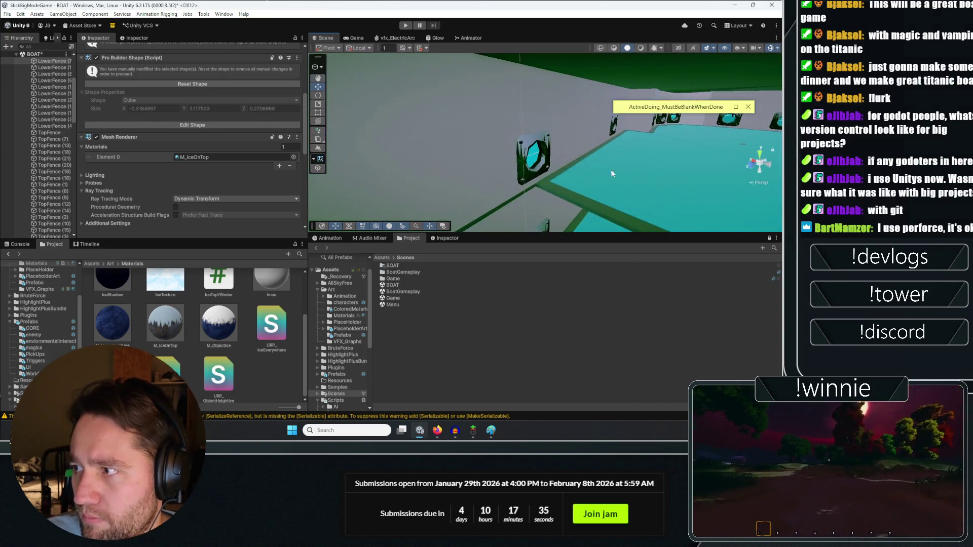
{"action": "left_click", "coordinate": [532, 145]}
{"action": "scroll", "coordinate": [228, 157], "scroll_direction": "down", "scroll_amount": 5}
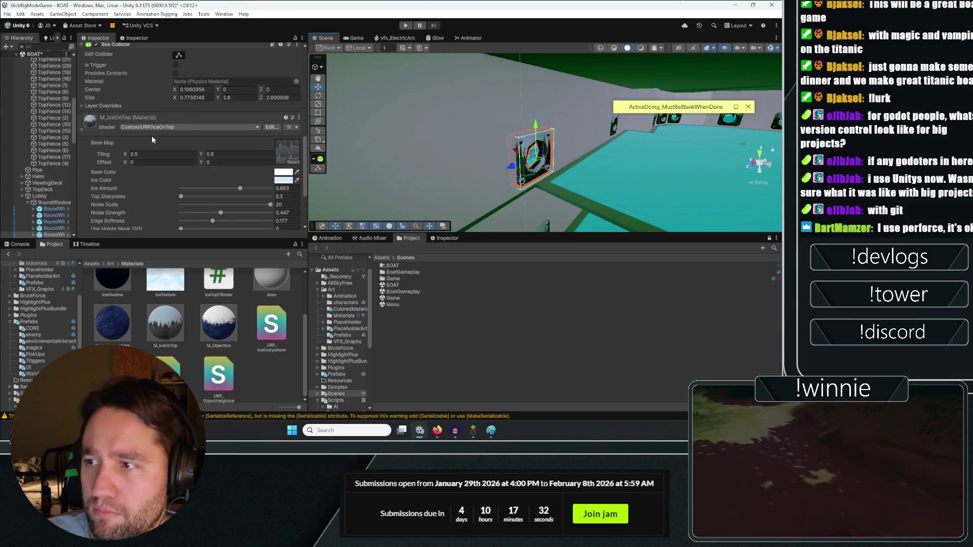
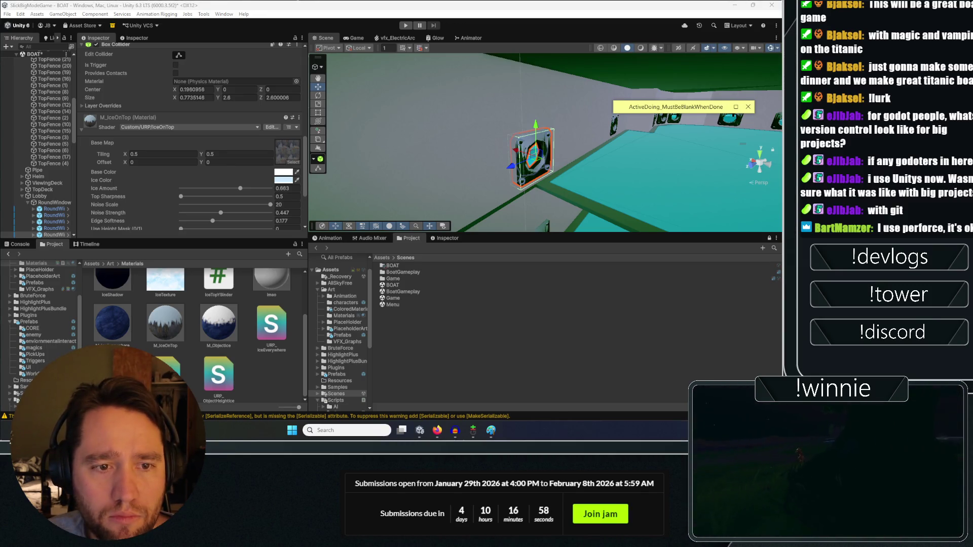
In Firefox, search for 'preforce'.
{"action": "left_click", "coordinate": [436, 430]}
{"action": "type", "text": "prefor"}
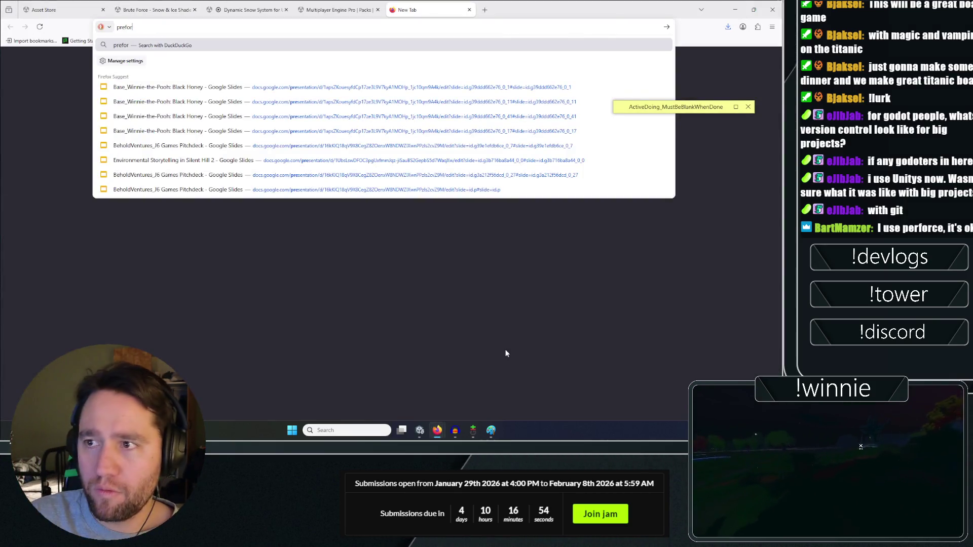
{"action": "type", "text": "ce"}
{"action": "key", "text": "Return"}
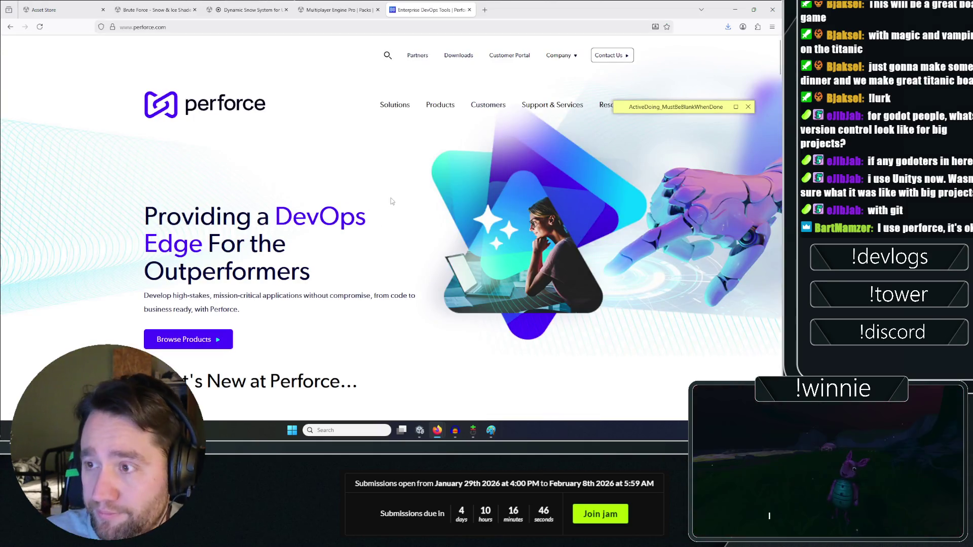
Open the Perforce homepage in a new tab, dismiss the cookie banner, and go to Game Development solutions.
{"action": "scroll", "coordinate": [94, 142], "scroll_direction": "down", "scroll_amount": 5}
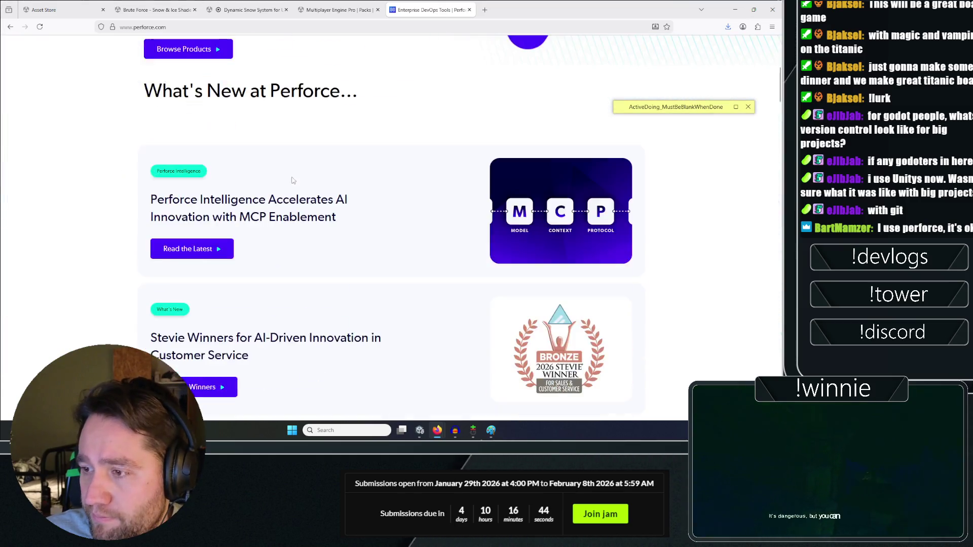
{"action": "scroll", "coordinate": [92, 142], "scroll_direction": "down", "scroll_amount": 5}
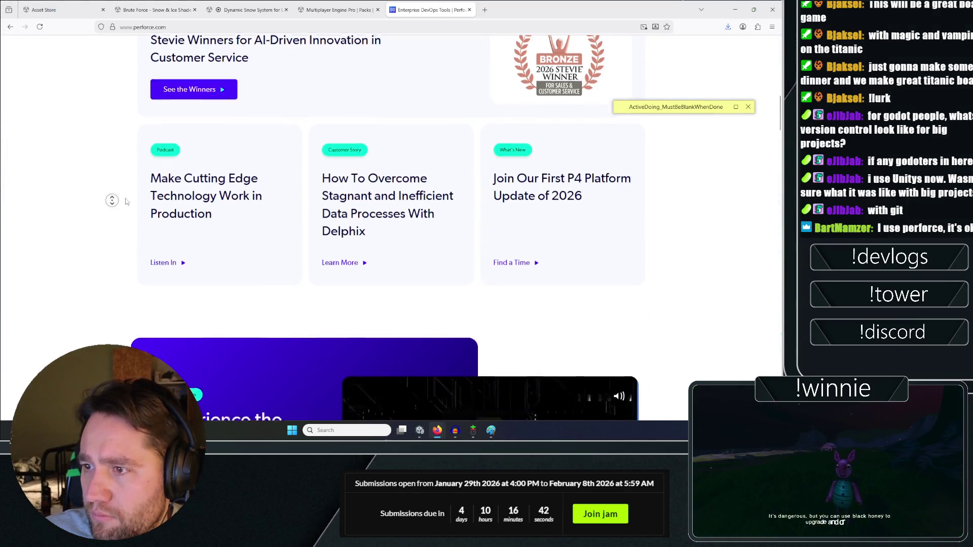
{"action": "middle_click", "coordinate": [112, 200]}
{"action": "left_click", "coordinate": [553, 360]}
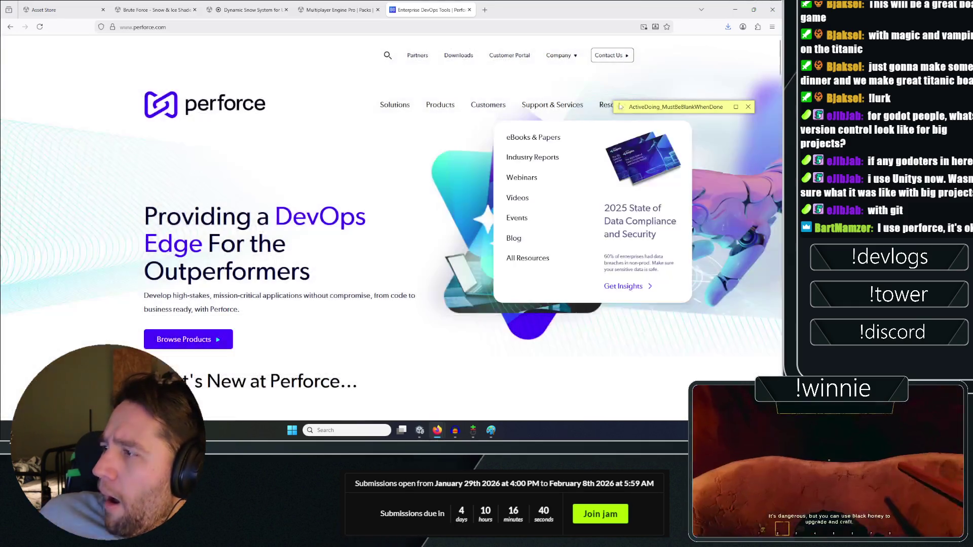
{"action": "mouse_move", "coordinate": [399, 107]}
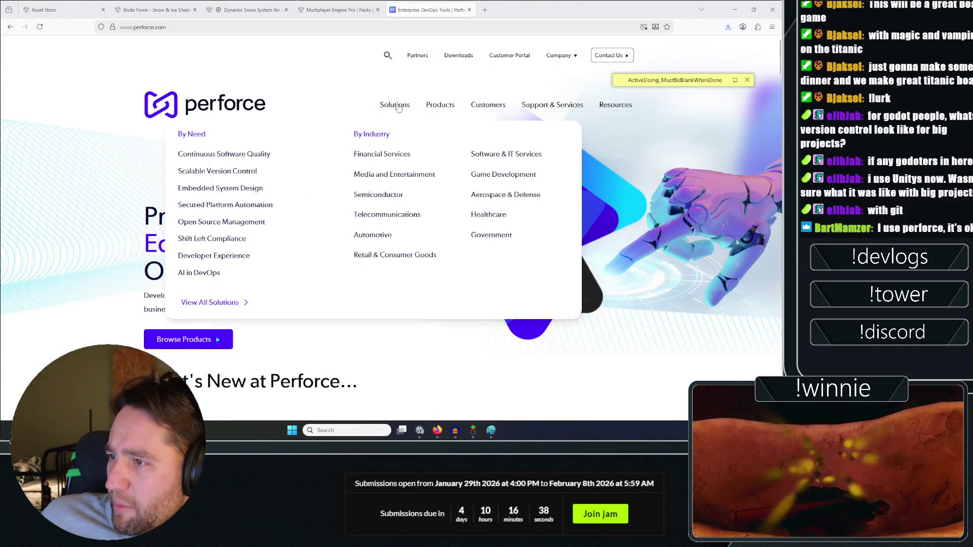
{"action": "left_click", "coordinate": [489, 181]}
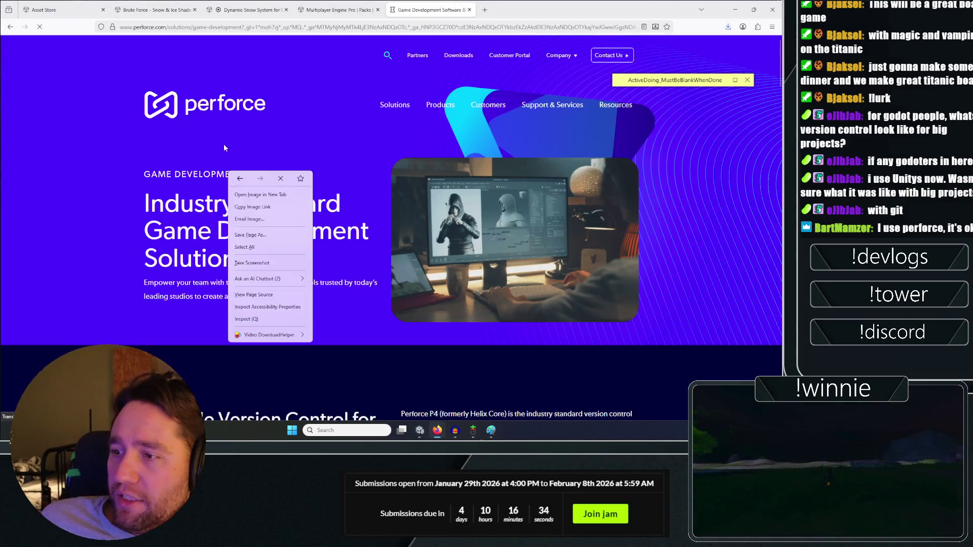
Read the P4 version control description, highlighting the passage about 3D assets.
{"action": "scroll", "coordinate": [252, 124], "scroll_direction": "down", "scroll_amount": 8}
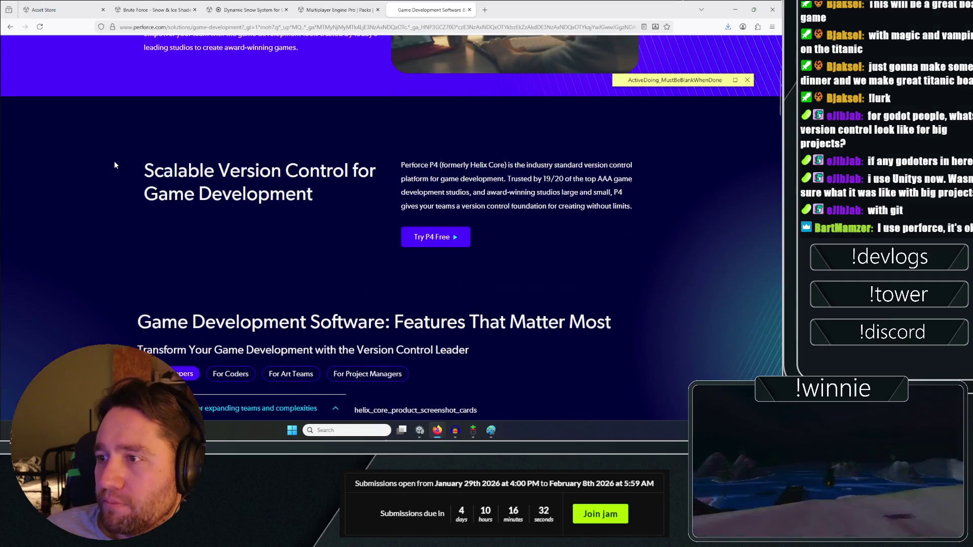
{"action": "scroll", "coordinate": [114, 161], "scroll_direction": "down", "scroll_amount": 2}
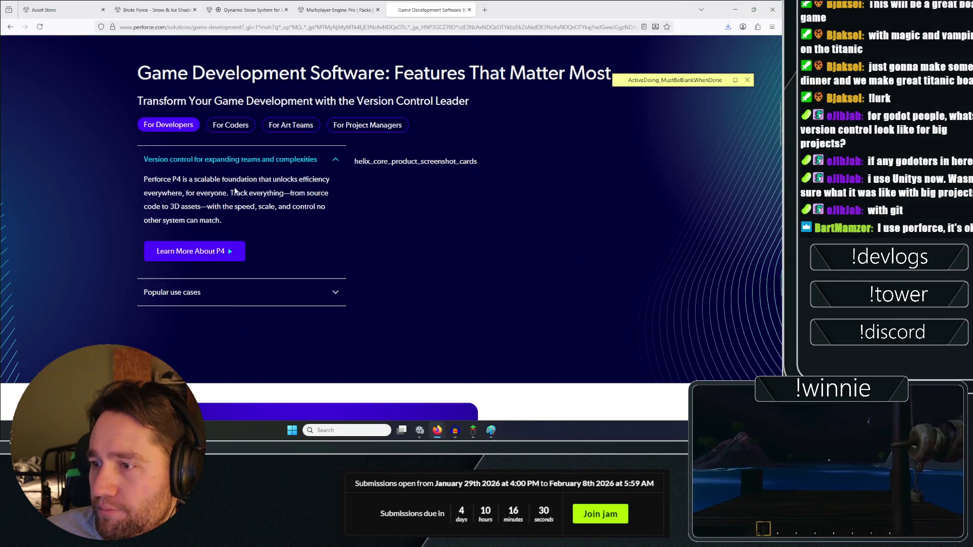
{"action": "left_click_drag", "start_coordinate": [165, 193], "coordinate": [284, 205]}
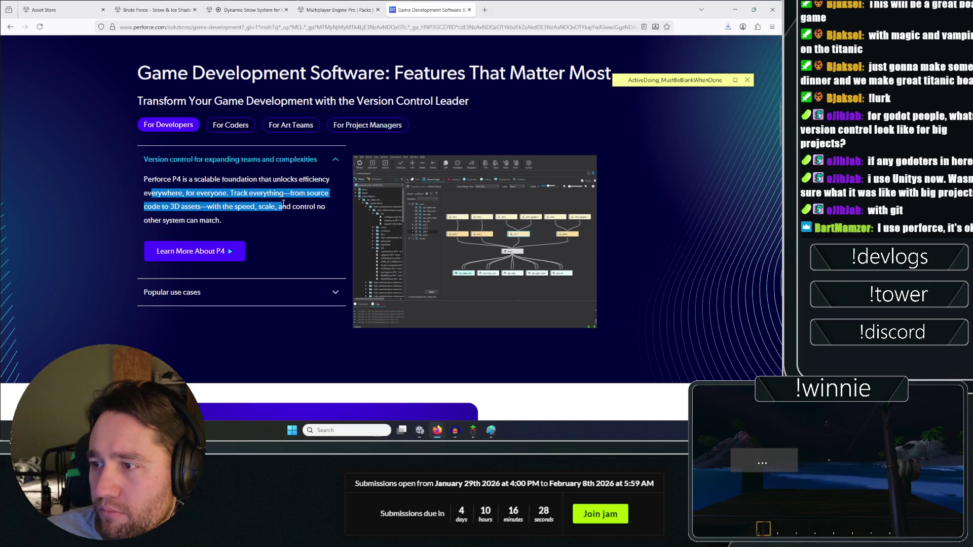
{"action": "left_click", "coordinate": [200, 217]}
{"action": "left_click_drag", "start_coordinate": [169, 211], "coordinate": [293, 228]}
{"action": "left_click", "coordinate": [280, 228]}
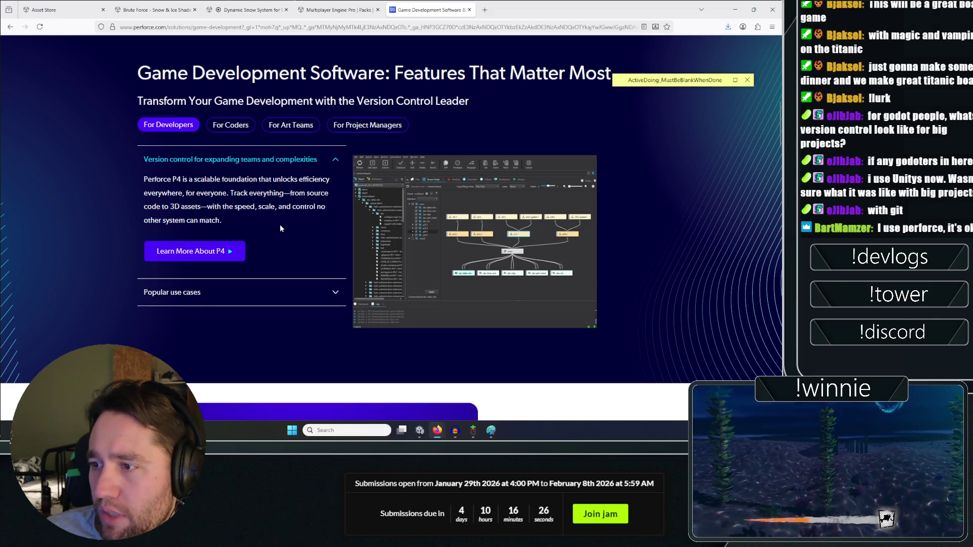
{"action": "scroll", "coordinate": [650, 270], "scroll_direction": "down", "scroll_amount": 5}
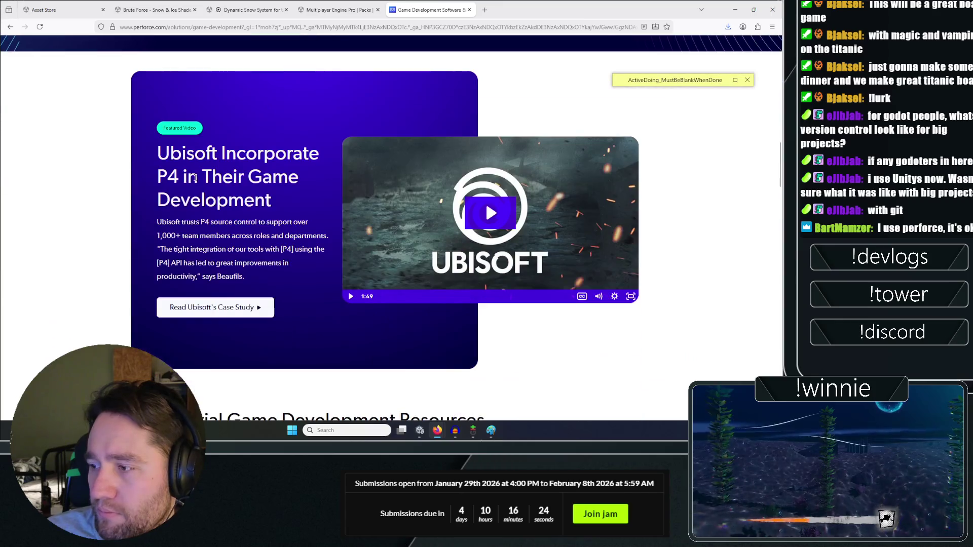
{"action": "scroll", "coordinate": [116, 150], "scroll_direction": "down", "scroll_amount": 13}
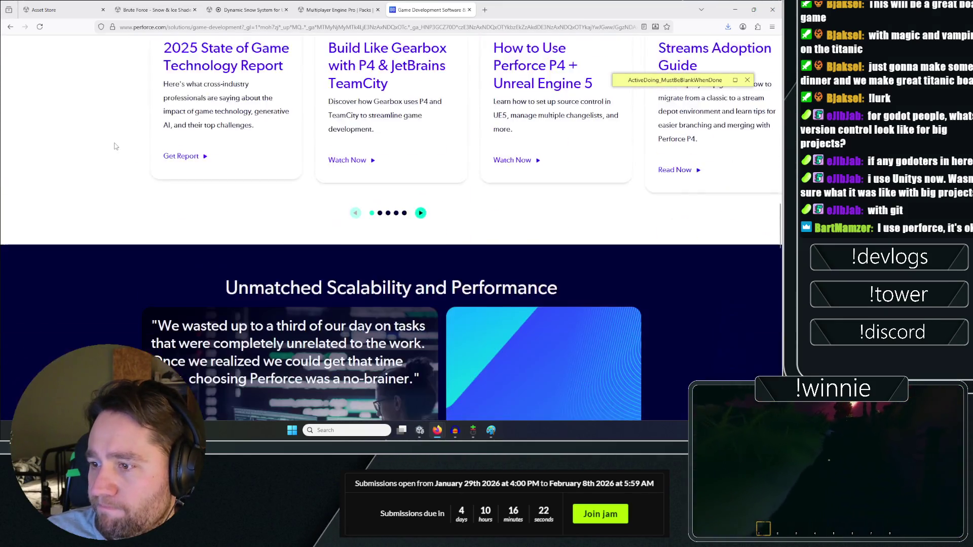
{"action": "scroll", "coordinate": [106, 172], "scroll_direction": "down", "scroll_amount": 10}
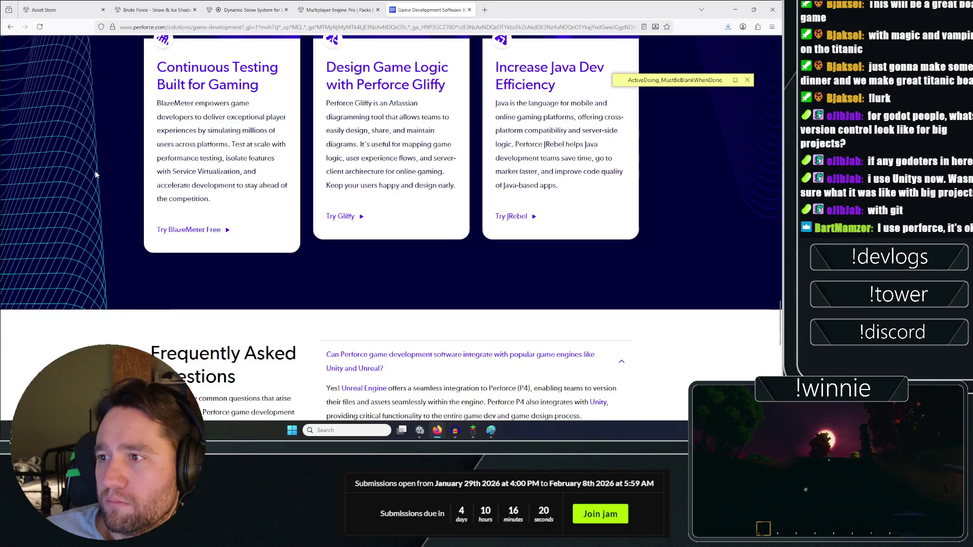
Open a link in a new tab, review the Ubisoft case study, then return to Multiplayer Engine Pro.
{"action": "middle_click", "coordinate": [80, 207]}
{"action": "scroll", "coordinate": [80, 208], "scroll_direction": "up", "scroll_amount": 10}
{"action": "scroll", "coordinate": [444, 342], "scroll_direction": "up", "scroll_amount": 5}
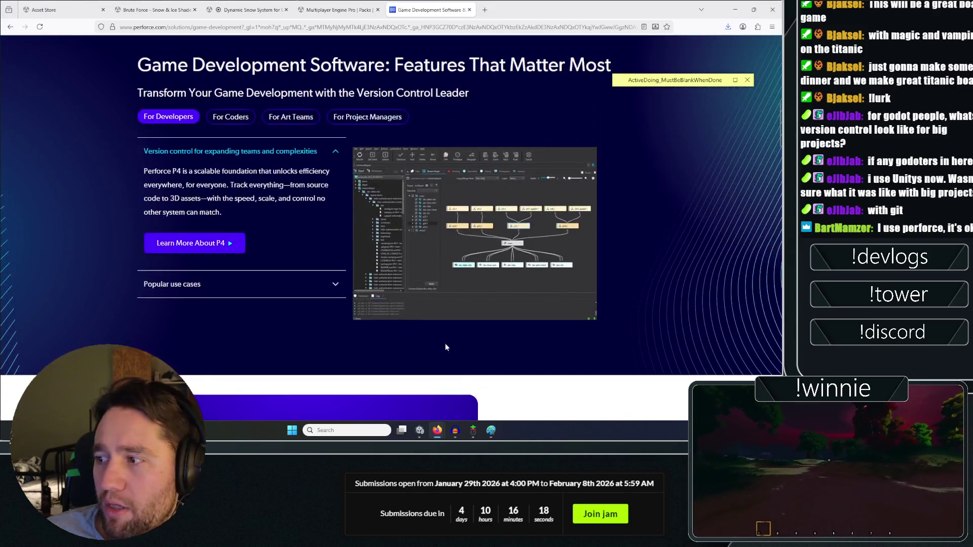
{"action": "scroll", "coordinate": [445, 342], "scroll_direction": "down", "scroll_amount": 5}
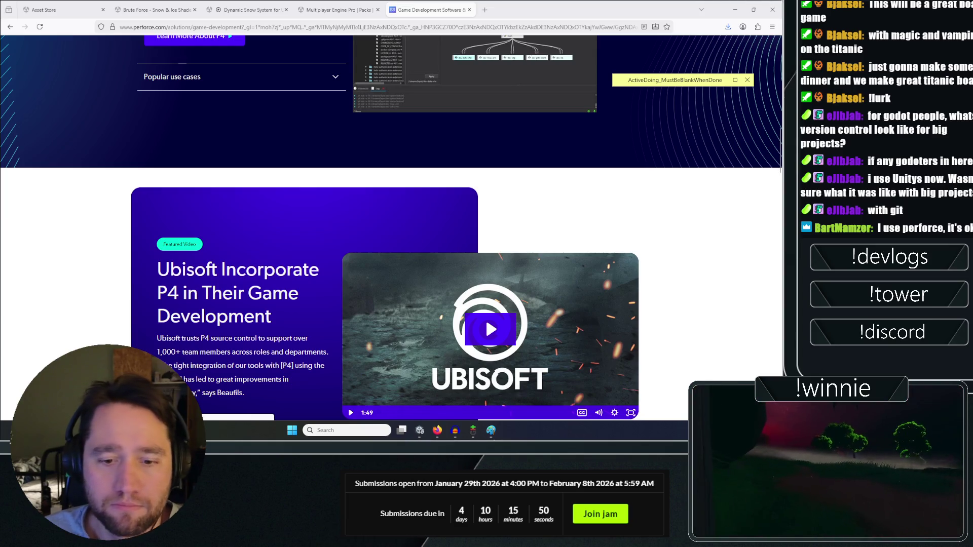
{"action": "scroll", "coordinate": [99, 191], "scroll_direction": "up", "scroll_amount": 1}
{"action": "scroll", "coordinate": [91, 238], "scroll_direction": "down", "scroll_amount": 3}
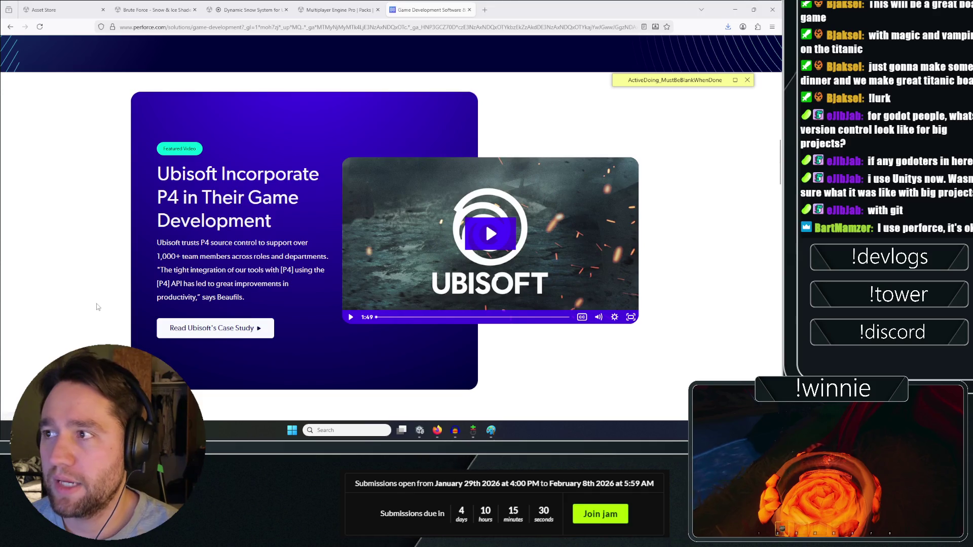
{"action": "left_click", "coordinate": [338, 9]}
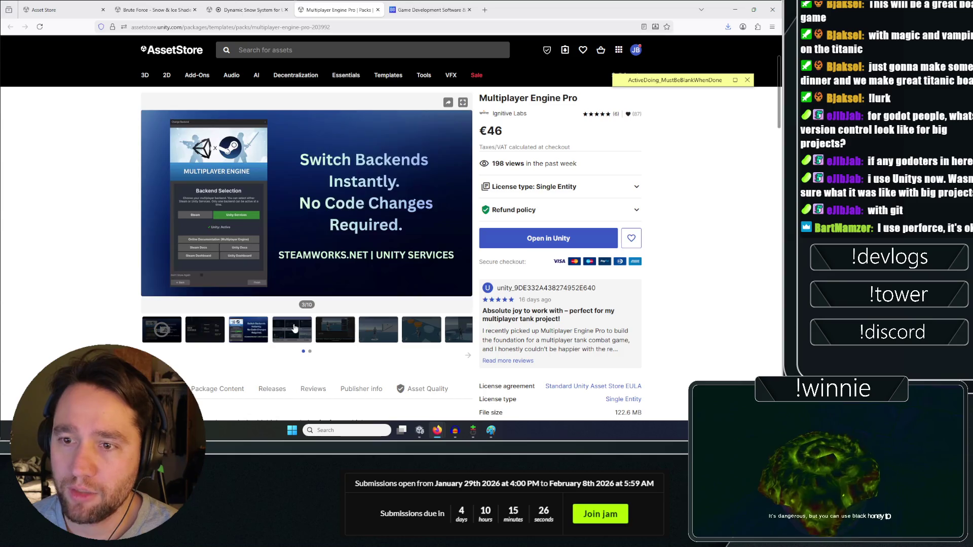
{"action": "left_click", "coordinate": [334, 329]}
{"action": "left_click", "coordinate": [372, 331]}
{"action": "left_click", "coordinate": [416, 331]}
{"action": "left_click", "coordinate": [452, 331]}
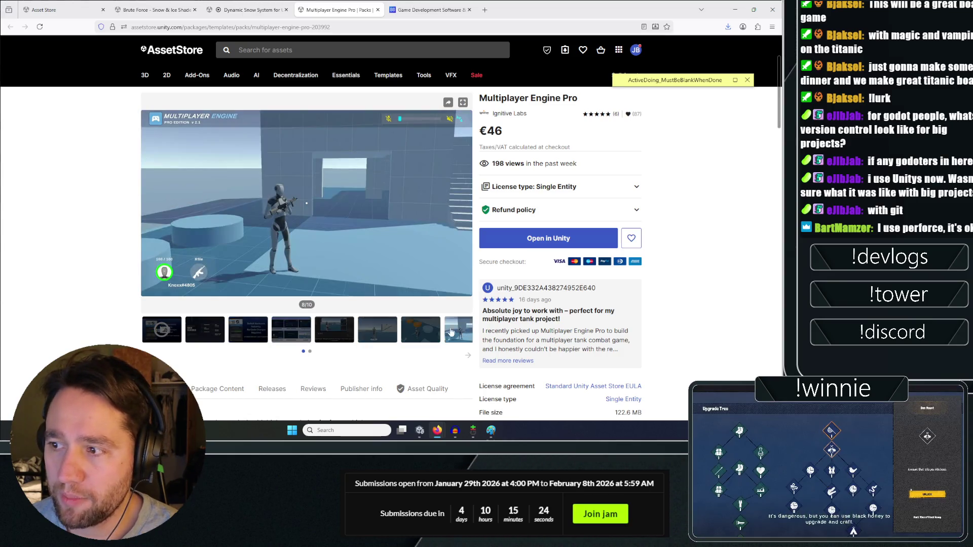
{"action": "left_click", "coordinate": [466, 205]}
{"action": "left_click", "coordinate": [466, 205]}
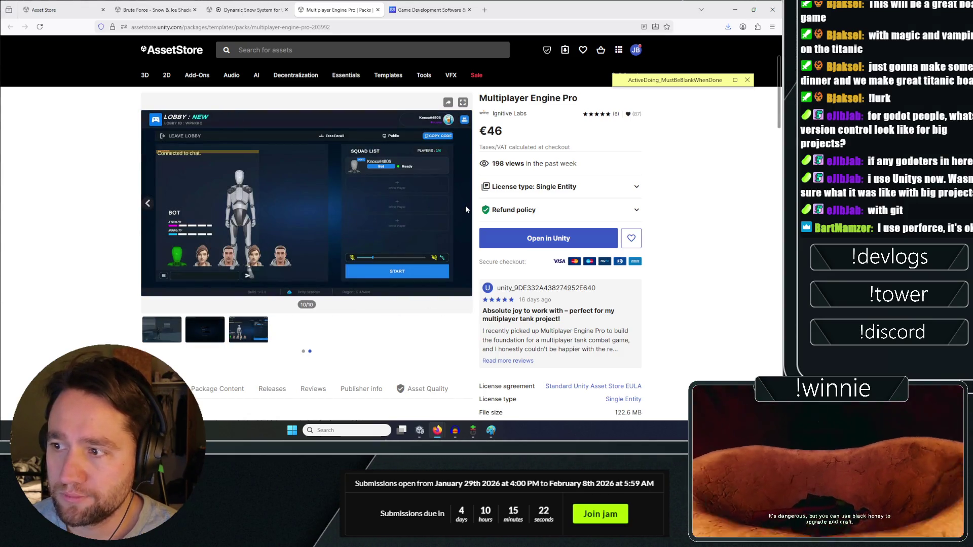
{"action": "left_click", "coordinate": [150, 208]}
{"action": "left_click", "coordinate": [150, 208]}
{"action": "left_click", "coordinate": [150, 207]}
{"action": "left_click", "coordinate": [150, 208]}
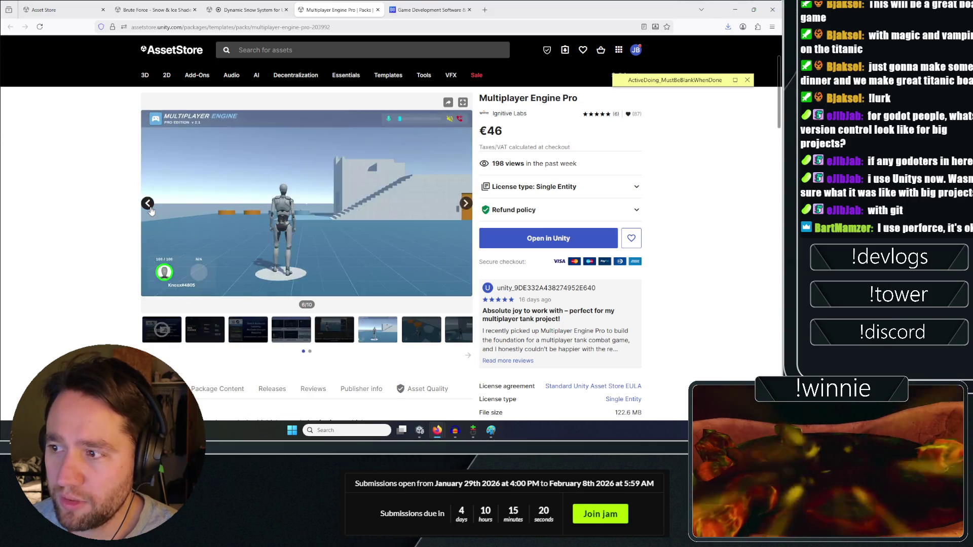
{"action": "left_click", "coordinate": [148, 204]}
{"action": "left_click", "coordinate": [148, 204]}
{"action": "left_click", "coordinate": [148, 204]}
{"action": "left_click", "coordinate": [148, 204]}
{"action": "left_click", "coordinate": [248, 330]}
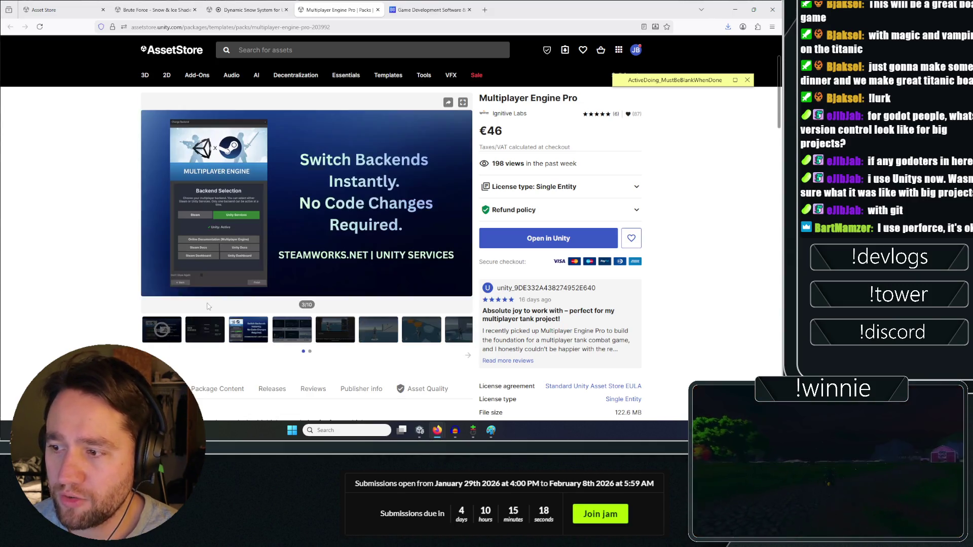
{"action": "middle_click", "coordinate": [98, 212]}
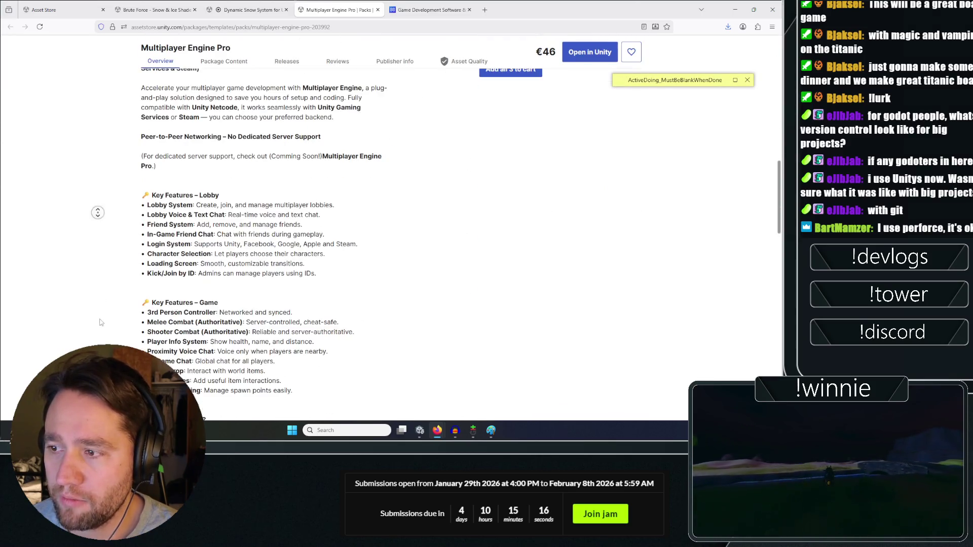
{"action": "scroll", "coordinate": [97, 292], "scroll_direction": "up", "scroll_amount": 2}
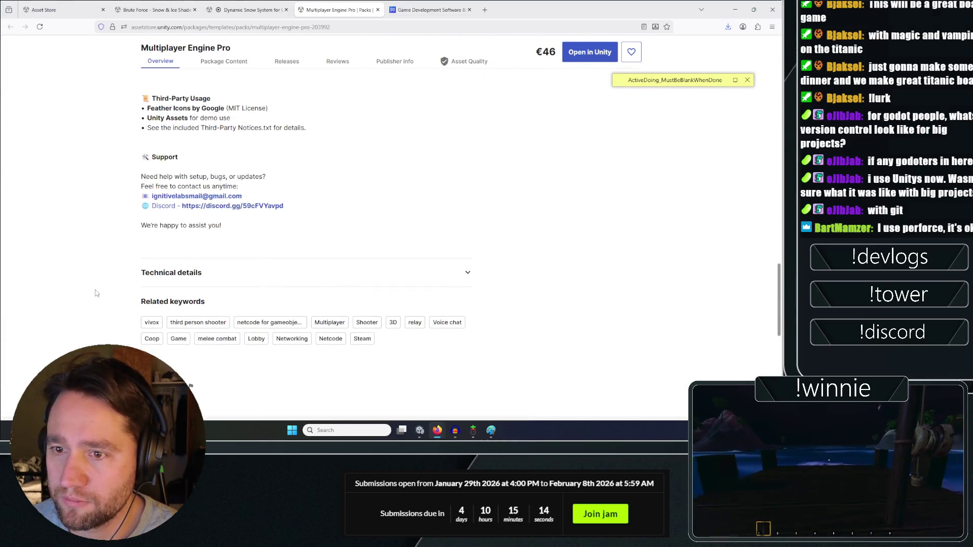
{"action": "middle_click", "coordinate": [80, 295]}
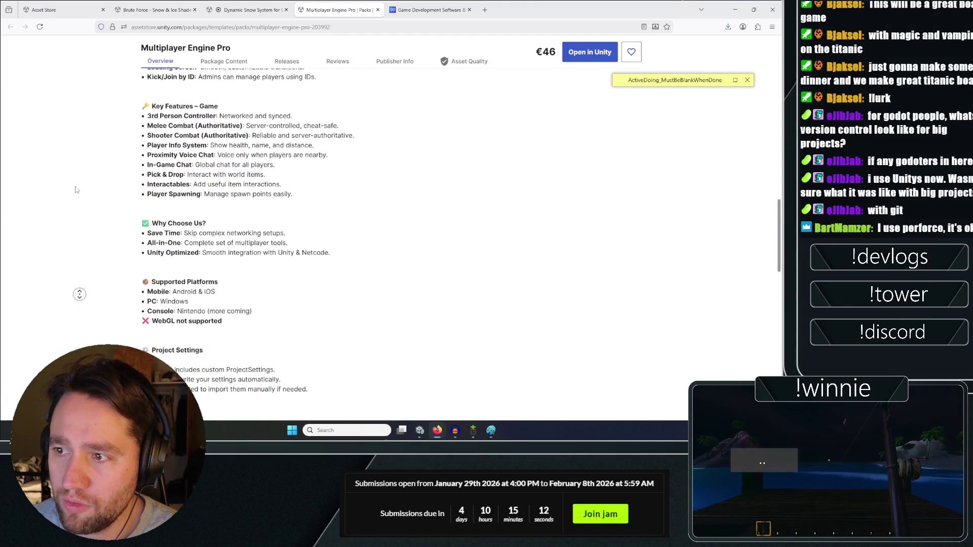
{"action": "left_click", "coordinate": [244, 265]}
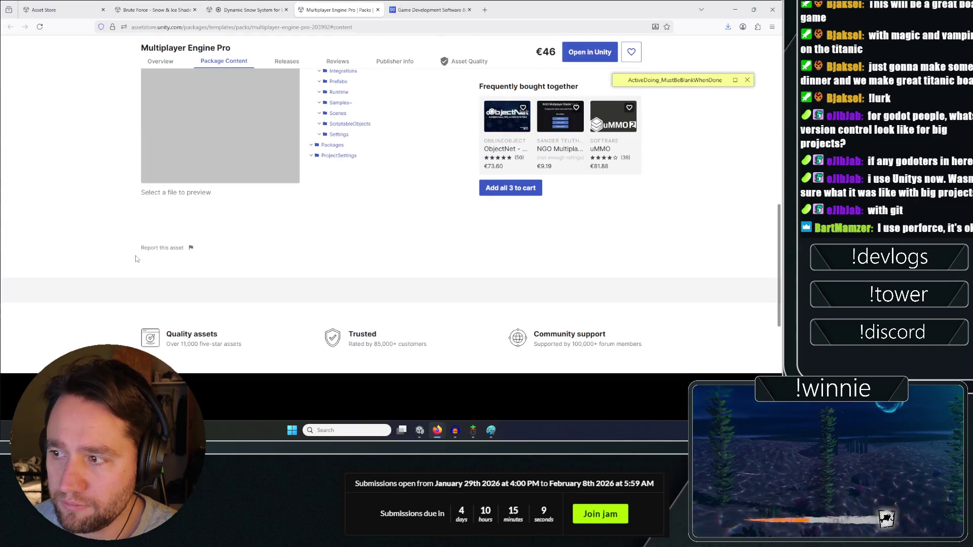
{"action": "scroll", "coordinate": [248, 217], "scroll_direction": "up", "scroll_amount": 5}
{"action": "left_click", "coordinate": [272, 214]}
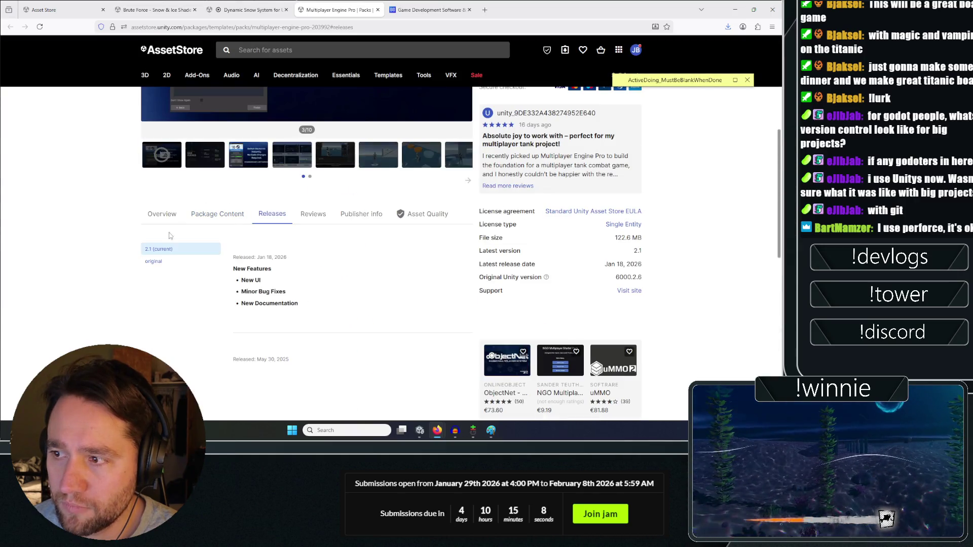
{"action": "left_click", "coordinate": [162, 215]}
{"action": "scroll", "coordinate": [82, 218], "scroll_direction": "up", "scroll_amount": 5}
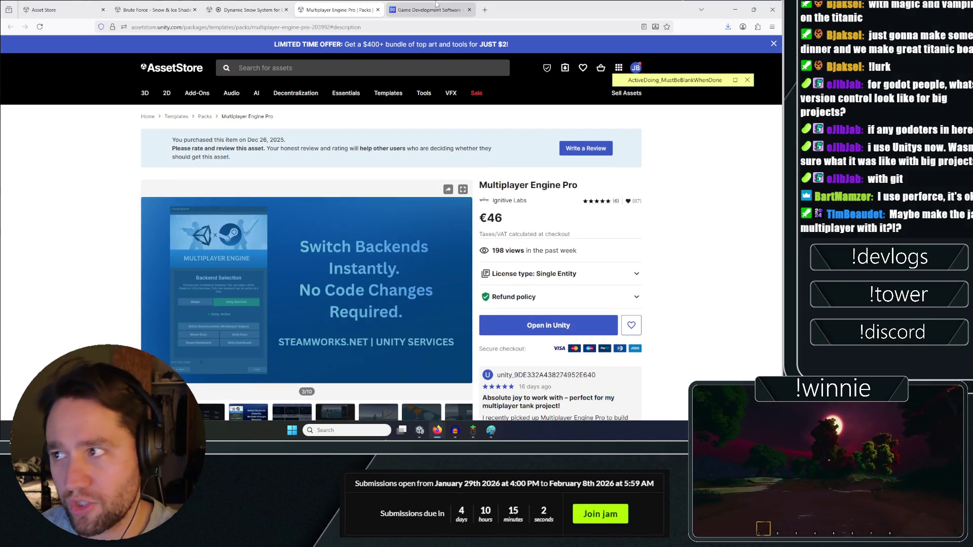
Open the Bigmode Game Jam 2026 page in a new tab from the '2026' address suggestion.
{"action": "double_click", "coordinate": [503, 3]}
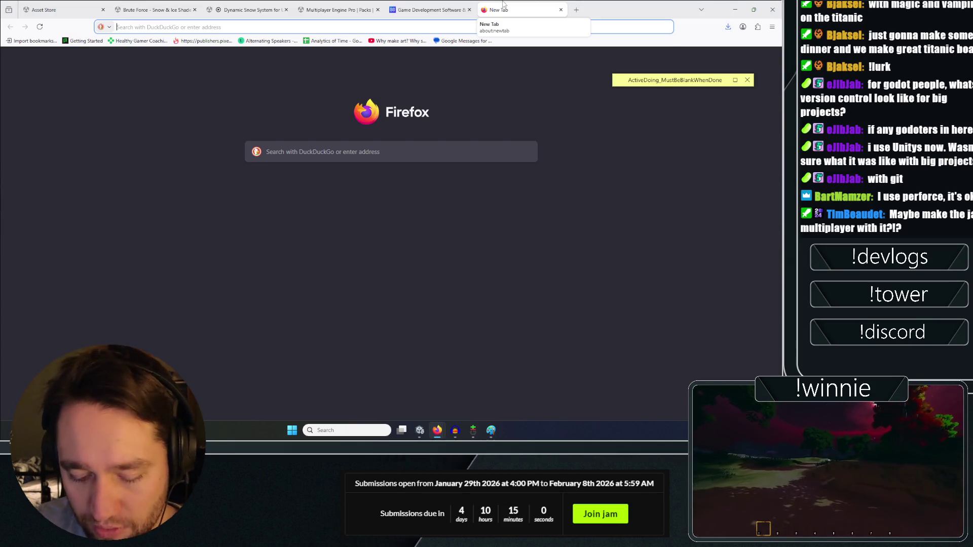
{"action": "type", "text": "2026"}
{"action": "key", "text": "Down"}
{"action": "key", "text": "Down"}
{"action": "key", "text": "Down"}
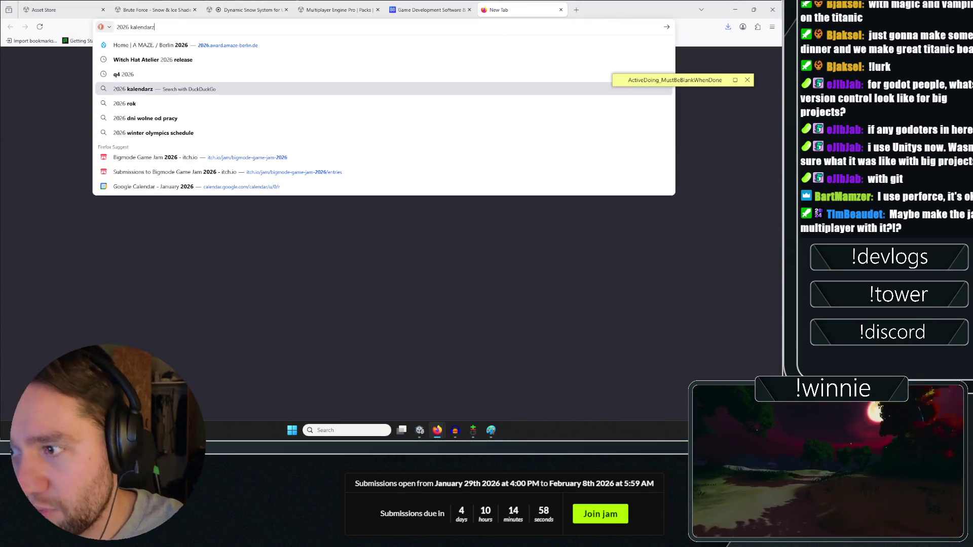
{"action": "key", "text": "Down"}
{"action": "key", "text": "Down"}
{"action": "key", "text": "Down"}
{"action": "key", "text": "Return"}
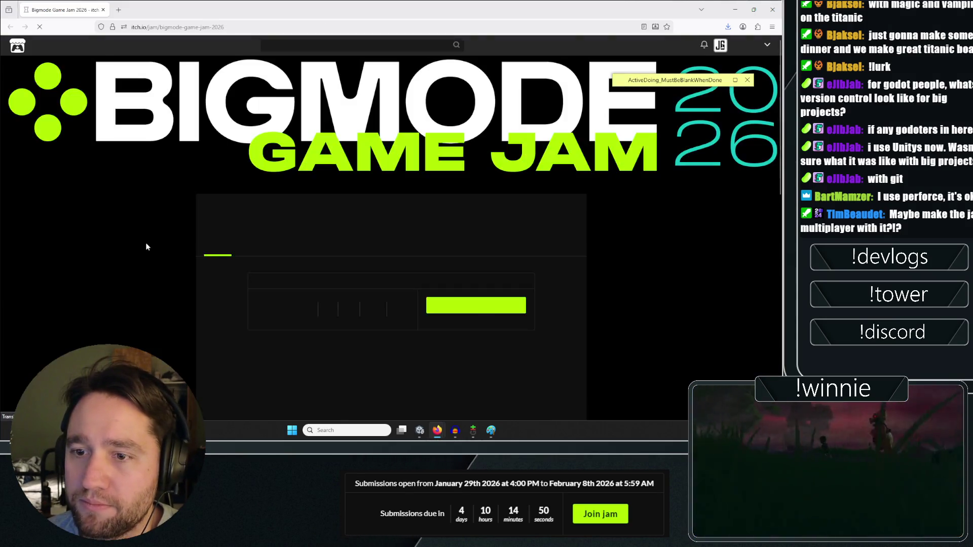
Highlight rule 4, that games must be single player only, then switch to Unity.
{"action": "scroll", "coordinate": [135, 229], "scroll_direction": "down", "scroll_amount": 10}
{"action": "scroll", "coordinate": [138, 225], "scroll_direction": "up", "scroll_amount": 1}
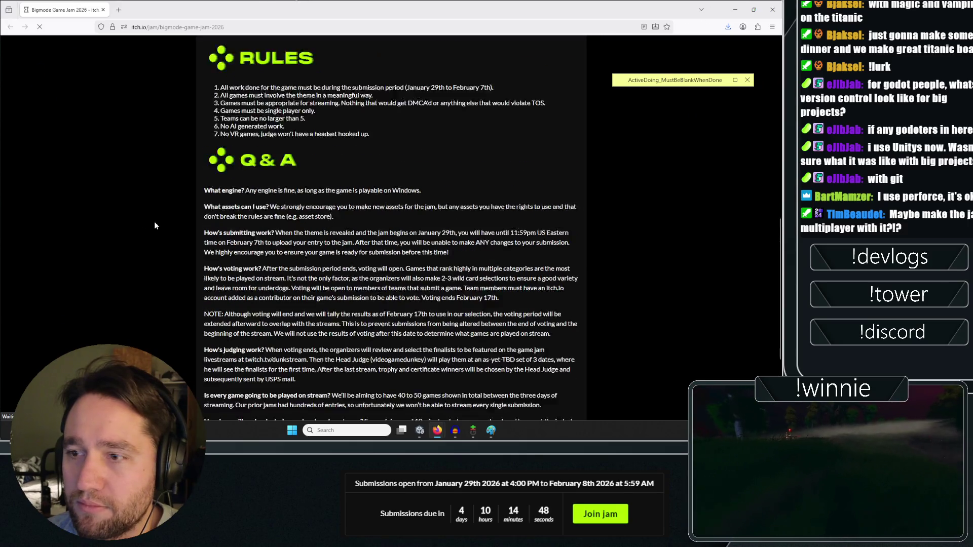
{"action": "scroll", "coordinate": [214, 177], "scroll_direction": "up", "scroll_amount": 2}
{"action": "scroll", "coordinate": [304, 164], "scroll_direction": "down", "scroll_amount": 1}
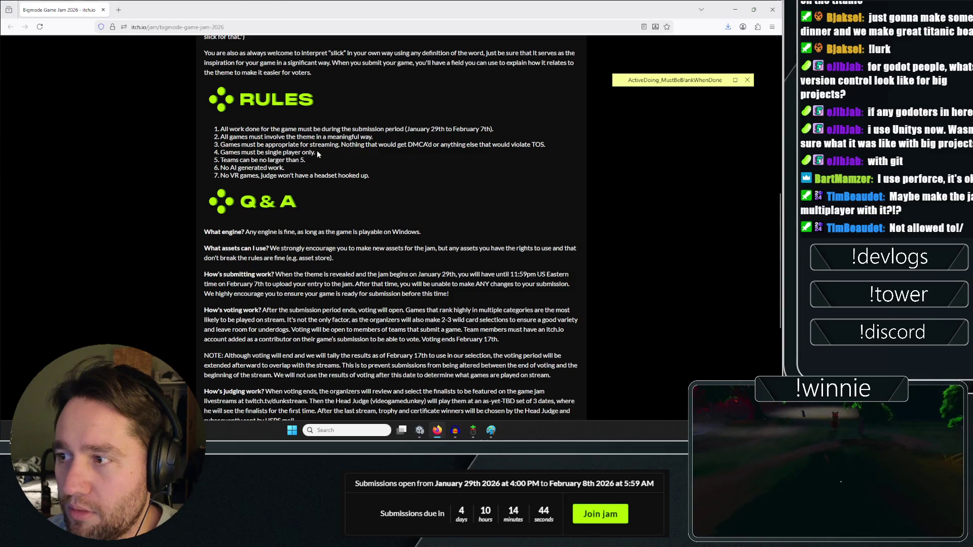
{"action": "triple_click", "coordinate": [248, 151]}
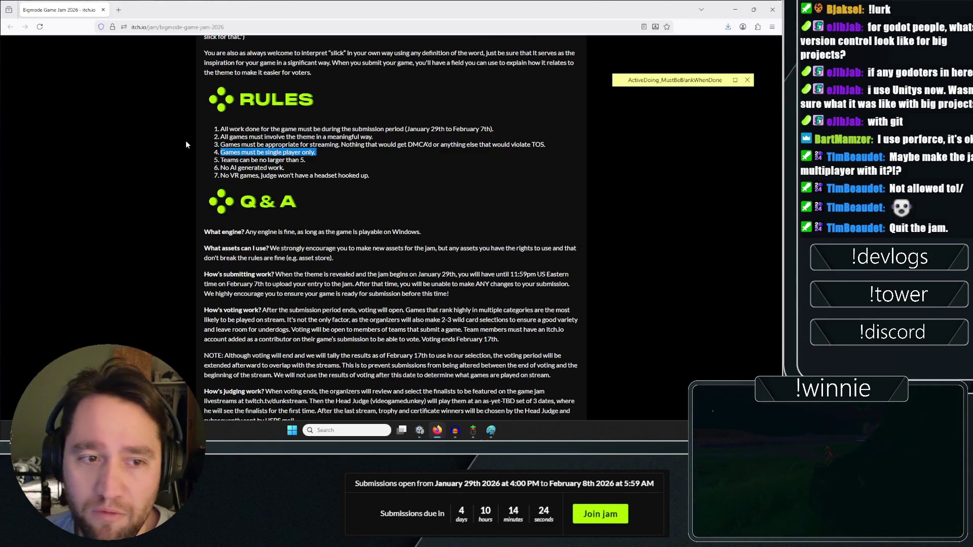
{"action": "key", "text": "alt+Tab"}
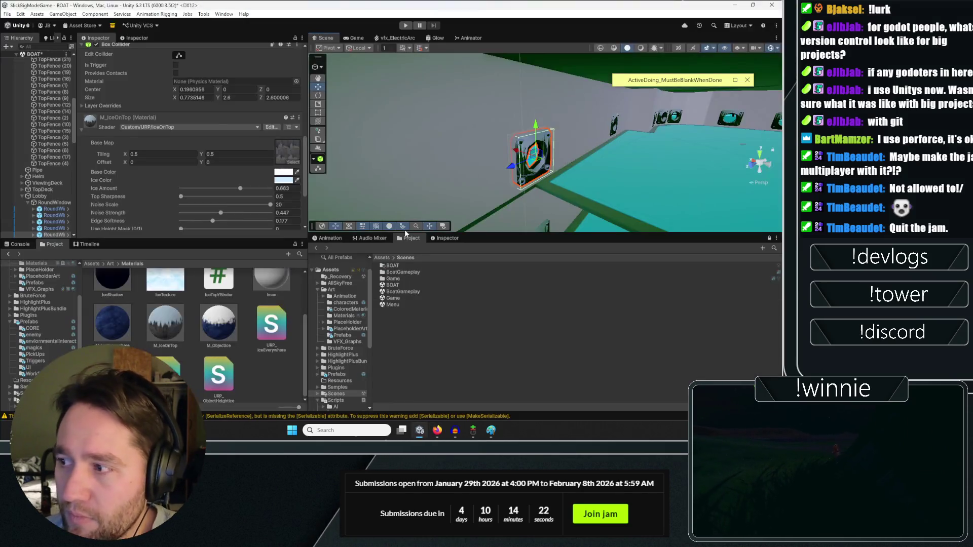
{"action": "left_click_drag", "start_coordinate": [613, 192], "coordinate": [162, 145]}
{"action": "mouse_move", "coordinate": [456, 147]}
{"action": "left_mouse_down"}
{"action": "mouse_move", "coordinate": [587, 148]}
{"action": "mouse_move", "coordinate": [190, 175]}
{"action": "mouse_move", "coordinate": [245, 134]}
{"action": "mouse_move", "coordinate": [381, 164]}
{"action": "mouse_move", "coordinate": [561, 158]}
{"action": "mouse_move", "coordinate": [21, 159]}
{"action": "mouse_move", "coordinate": [412, 170]}
{"action": "mouse_move", "coordinate": [462, 124]}
{"action": "mouse_move", "coordinate": [643, 119]}
{"action": "mouse_move", "coordinate": [199, 105]}
{"action": "mouse_move", "coordinate": [340, 116]}
{"action": "mouse_move", "coordinate": [348, 126]}
{"action": "left_mouse_up"}
{"action": "left_click", "coordinate": [348, 126]}
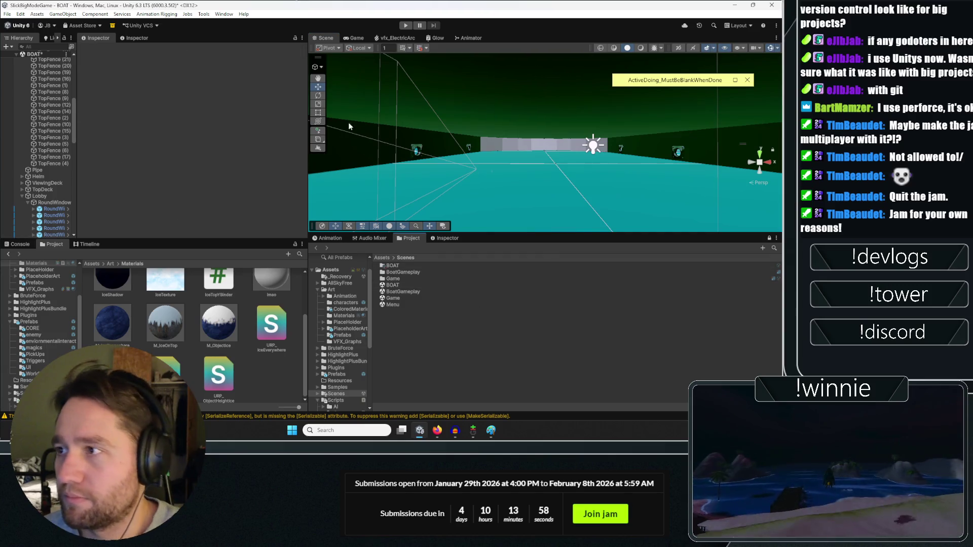
{"action": "left_click", "coordinate": [356, 39]}
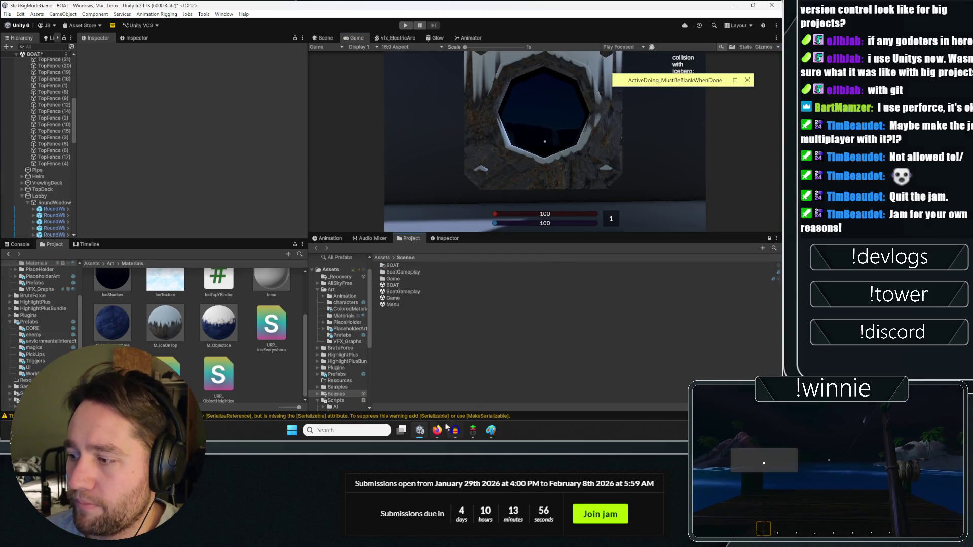
{"action": "mouse_move", "coordinate": [436, 428]}
{"action": "left_click", "coordinate": [487, 403]}
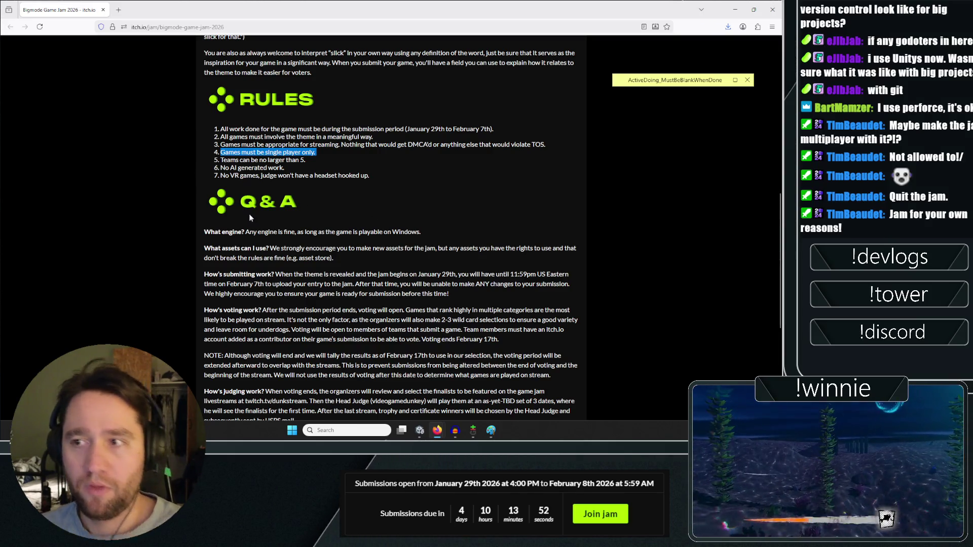
Close the empty new tab and return to the Multiplayer Engine Pro listing.
{"action": "left_click", "coordinate": [437, 435]}
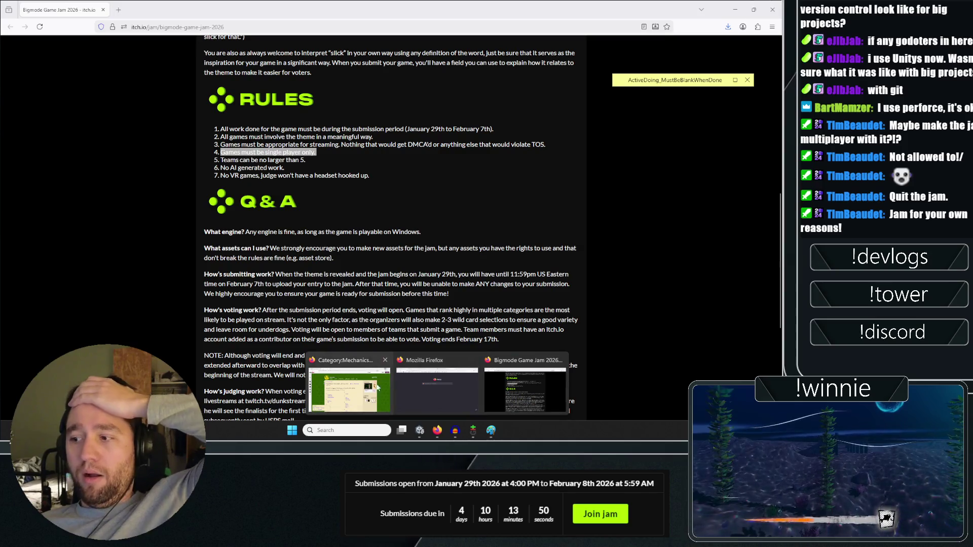
{"action": "left_click", "coordinate": [459, 386]}
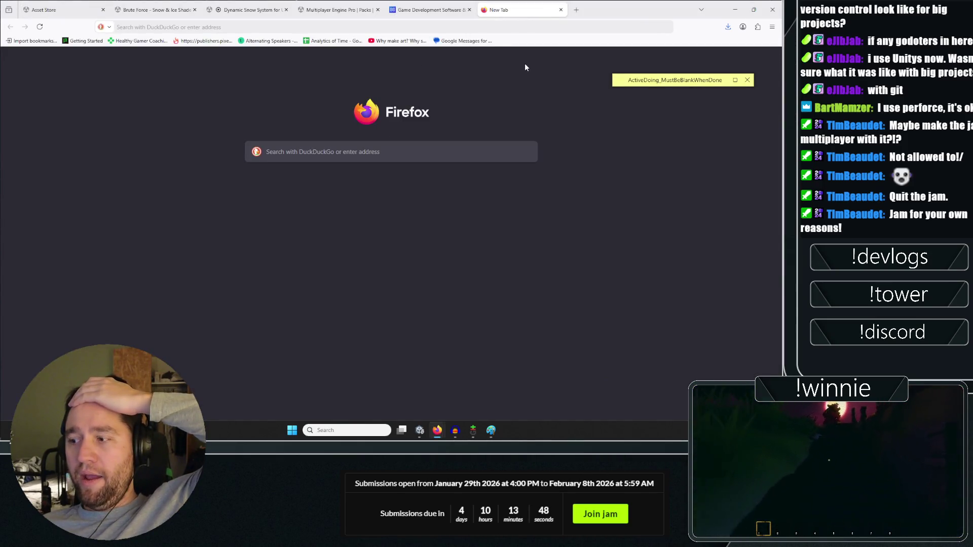
{"action": "left_click", "coordinate": [442, 429]}
{"action": "left_click", "coordinate": [494, 372]}
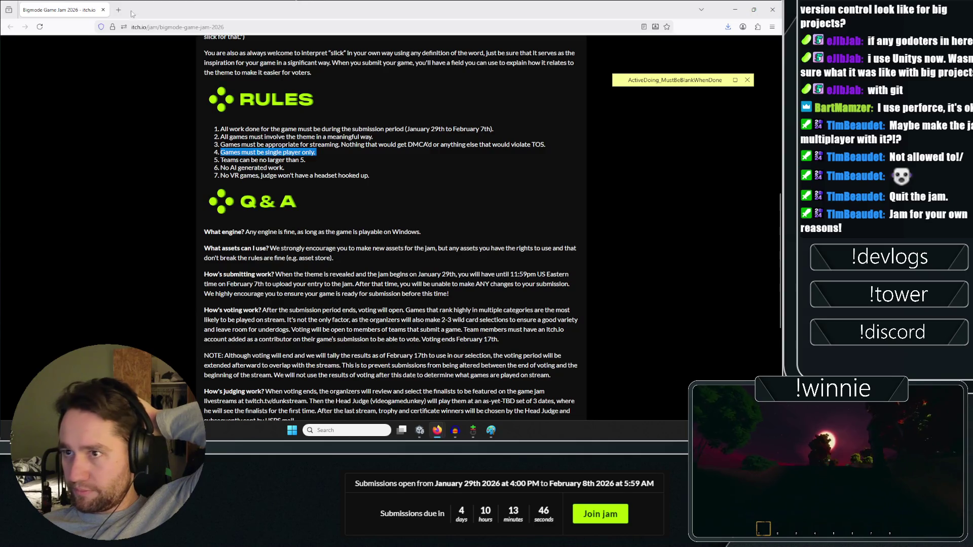
{"action": "left_click", "coordinate": [437, 431]}
{"action": "left_click", "coordinate": [454, 376]}
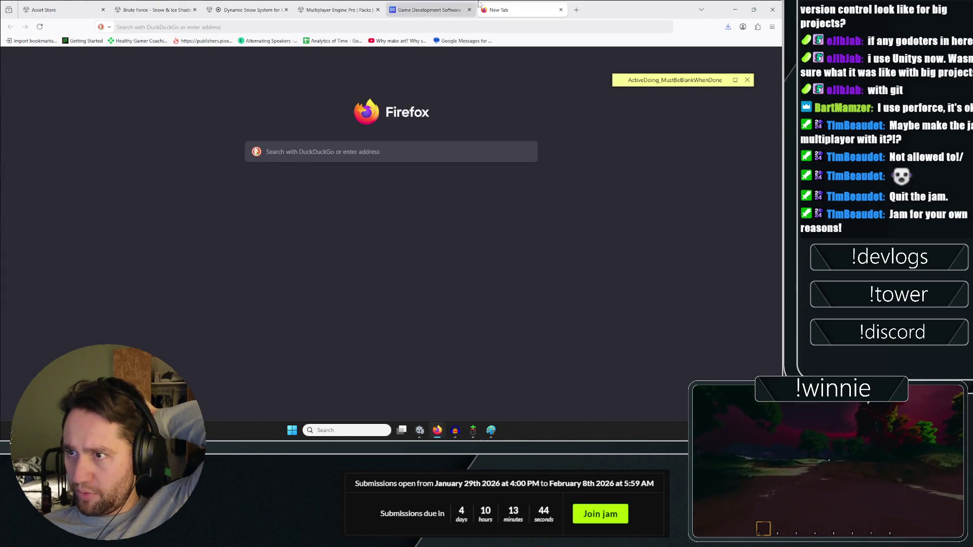
{"action": "left_click", "coordinate": [560, 9]}
{"action": "left_click", "coordinate": [429, 10]}
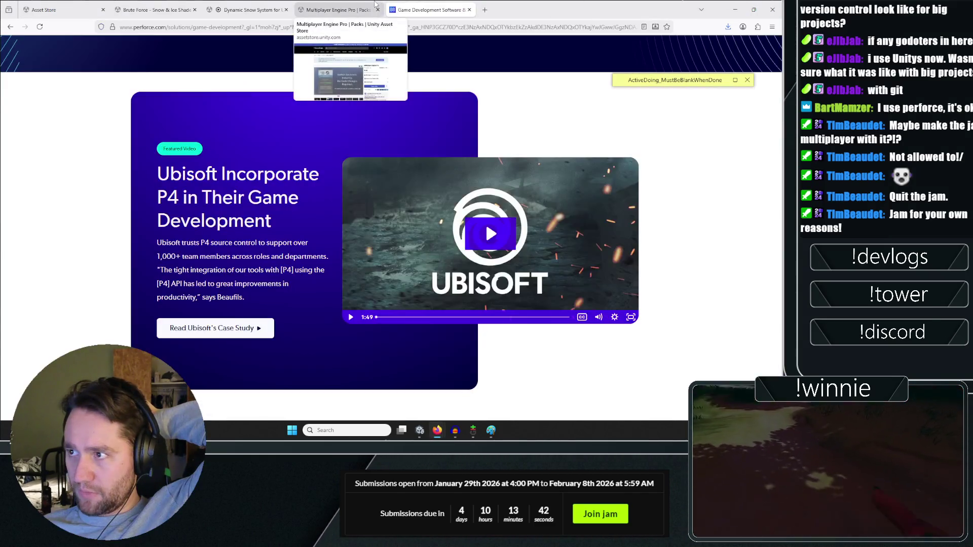
{"action": "left_click", "coordinate": [337, 10]}
Scroll through the listing's description and compatibility details.
{"action": "scroll", "coordinate": [100, 162], "scroll_direction": "down", "scroll_amount": 2}
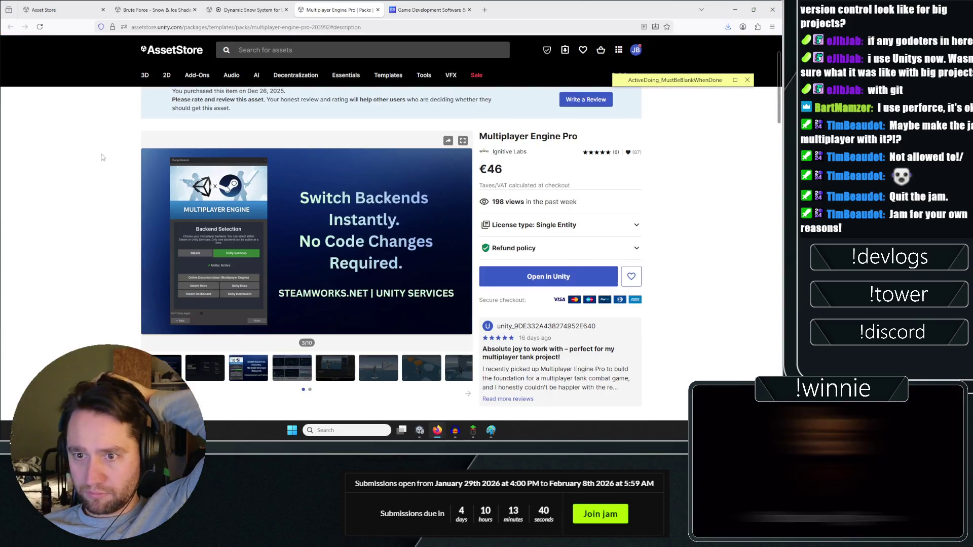
{"action": "scroll", "coordinate": [85, 149], "scroll_direction": "down", "scroll_amount": 5}
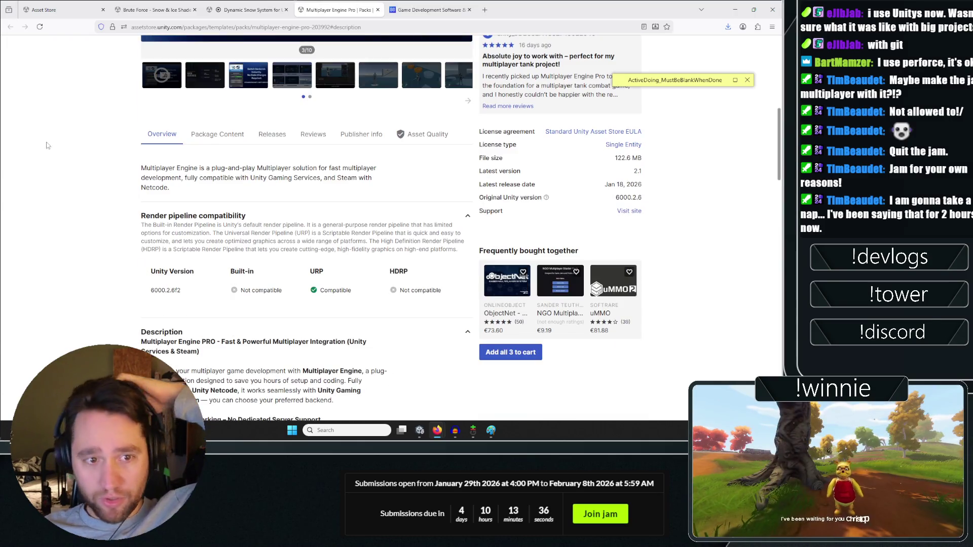
{"action": "scroll", "coordinate": [48, 157], "scroll_direction": "down", "scroll_amount": 7}
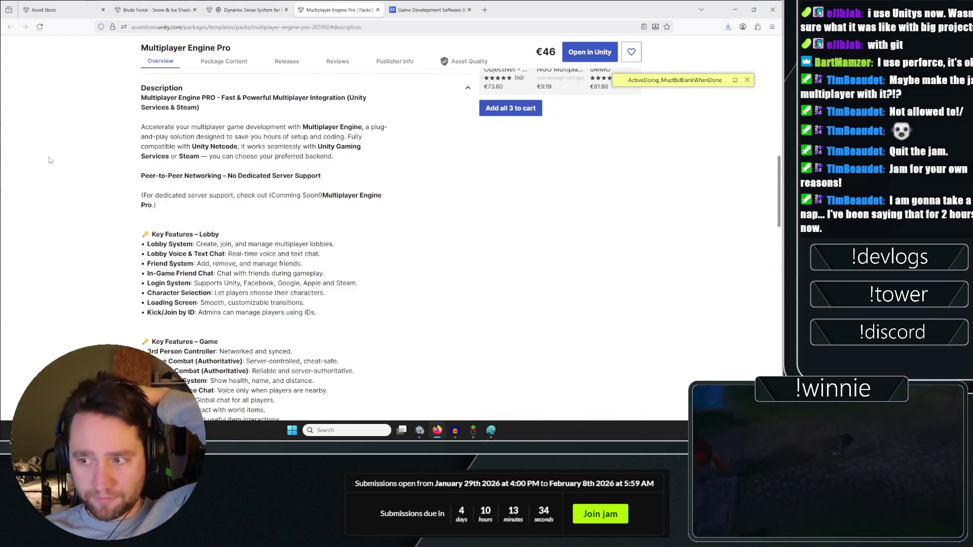
{"action": "scroll", "coordinate": [50, 167], "scroll_direction": "down", "scroll_amount": 7}
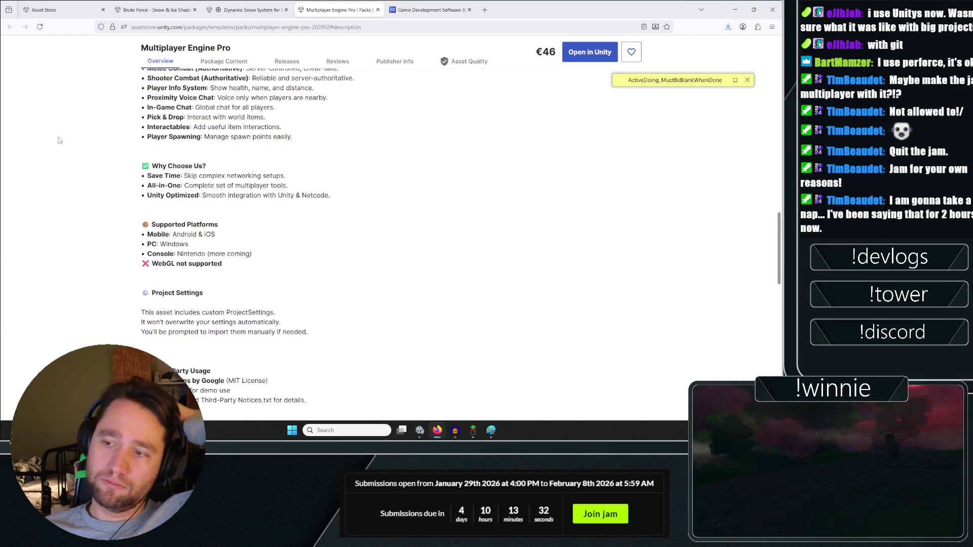
{"action": "scroll", "coordinate": [58, 144], "scroll_direction": "down", "scroll_amount": 2}
{"action": "scroll", "coordinate": [70, 166], "scroll_direction": "up", "scroll_amount": 15}
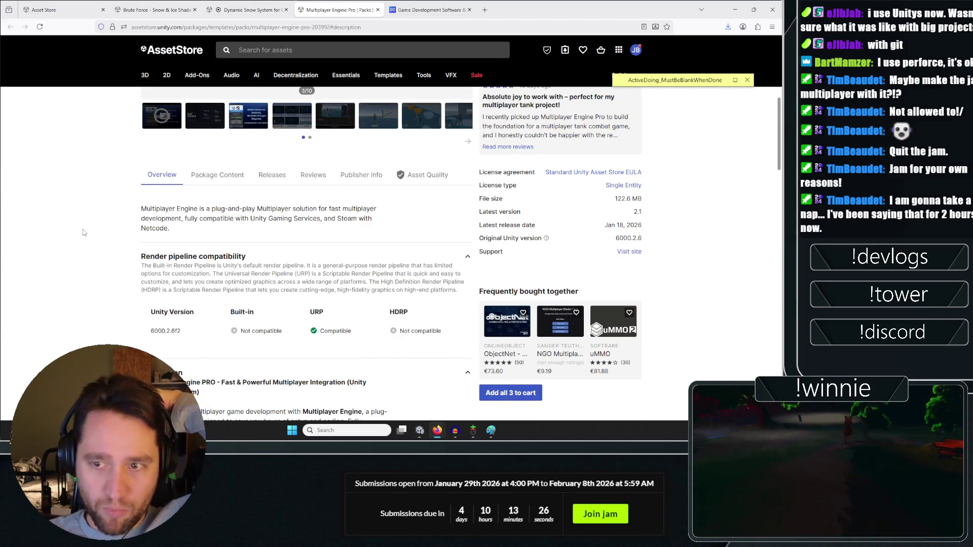
{"action": "scroll", "coordinate": [76, 196], "scroll_direction": "up", "scroll_amount": 7}
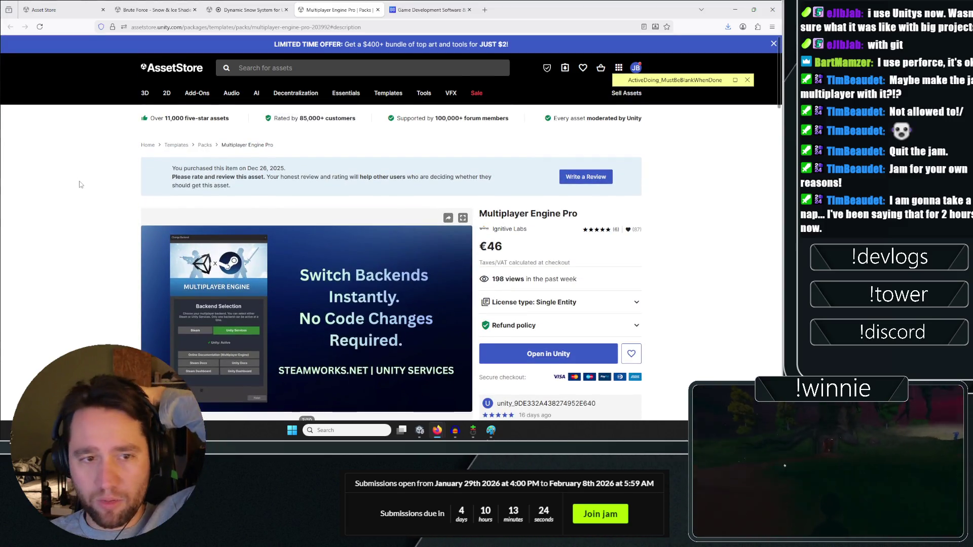
{"action": "scroll", "coordinate": [79, 184], "scroll_direction": "down", "scroll_amount": 3}
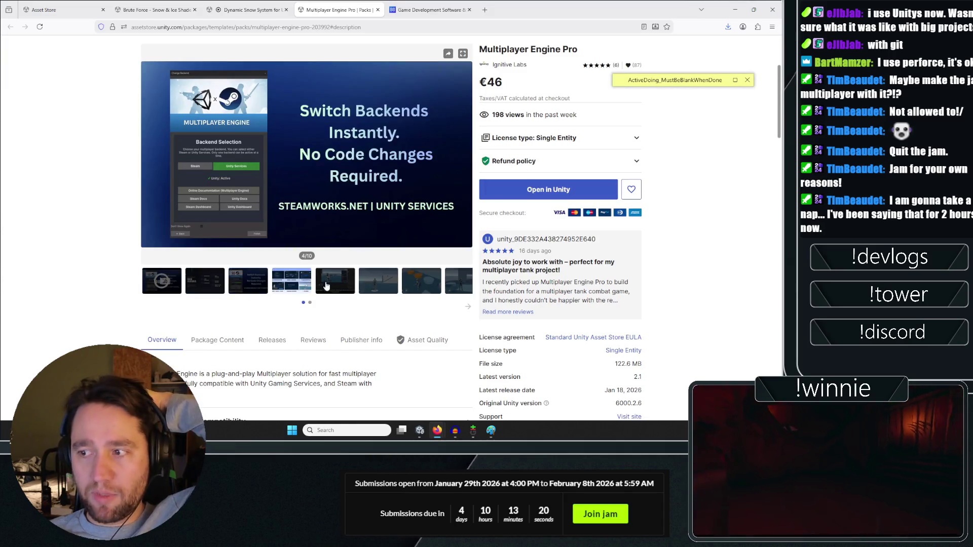
Browse the gallery forward to the tenth lobby screenshot, then back to the fourth.
{"action": "left_click", "coordinate": [335, 281]}
{"action": "left_click", "coordinate": [389, 285]}
{"action": "left_click", "coordinate": [460, 287]}
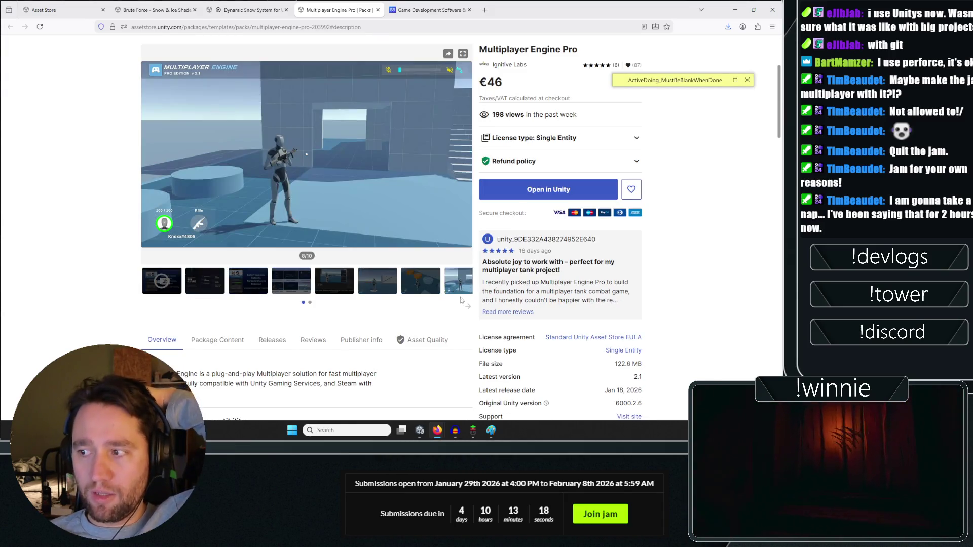
{"action": "left_click", "coordinate": [466, 307]}
{"action": "left_click", "coordinate": [258, 286]}
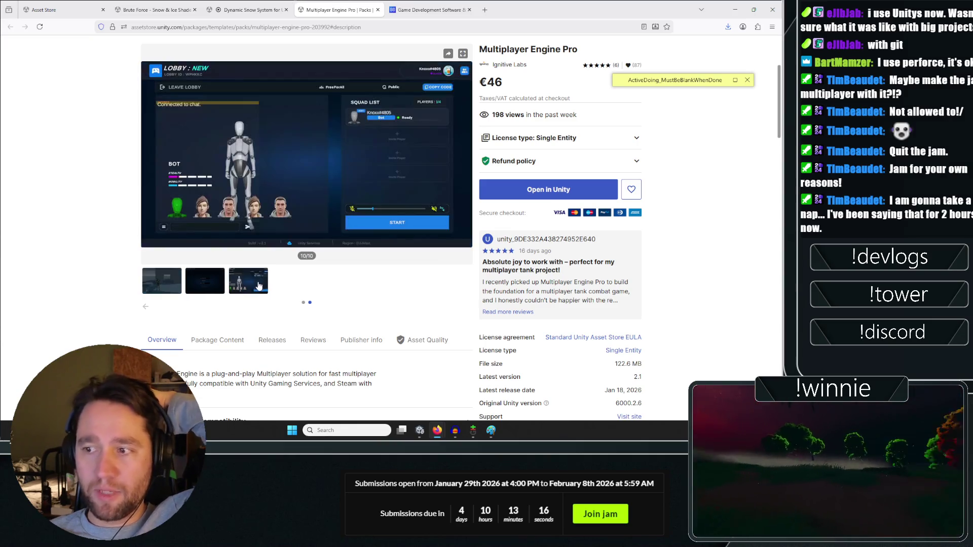
{"action": "left_click", "coordinate": [203, 277]}
{"action": "left_click", "coordinate": [148, 154]}
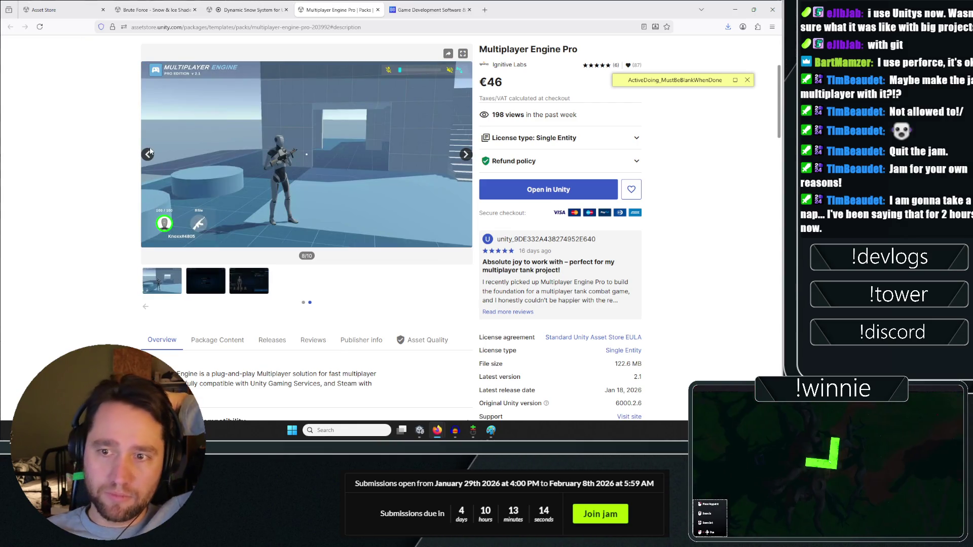
{"action": "left_click", "coordinate": [147, 155]}
{"action": "left_click", "coordinate": [147, 155]}
{"action": "left_click", "coordinate": [147, 154]}
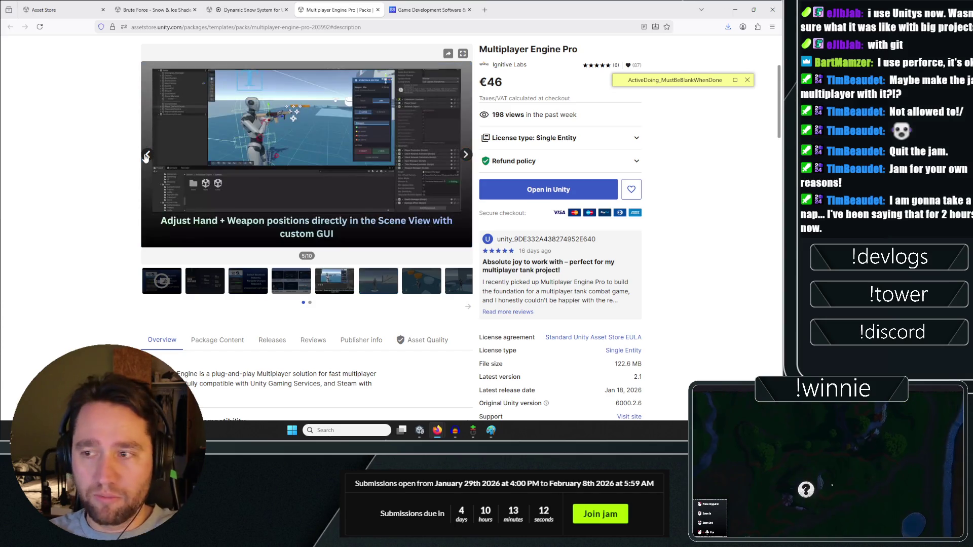
{"action": "left_click", "coordinate": [147, 155]}
{"action": "left_click", "coordinate": [147, 154]}
{"action": "left_click", "coordinate": [147, 154]}
Revisit screenshots three to six and the Main Features slide, then switch to the signup page.
{"action": "scroll", "coordinate": [145, 157], "scroll_direction": "up", "scroll_amount": 1}
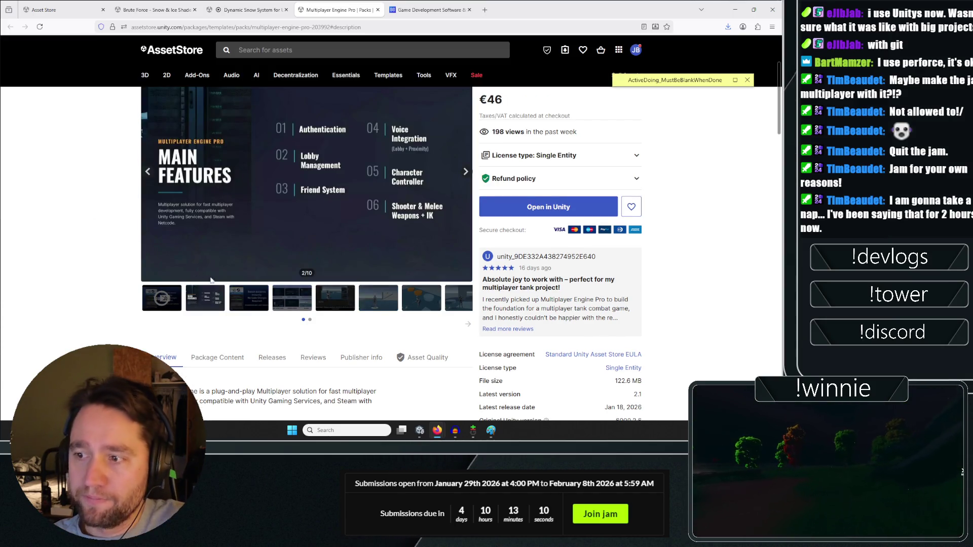
{"action": "scroll", "coordinate": [211, 281], "scroll_direction": "down", "scroll_amount": 1}
{"action": "left_click", "coordinate": [248, 280]}
{"action": "left_click", "coordinate": [335, 280]}
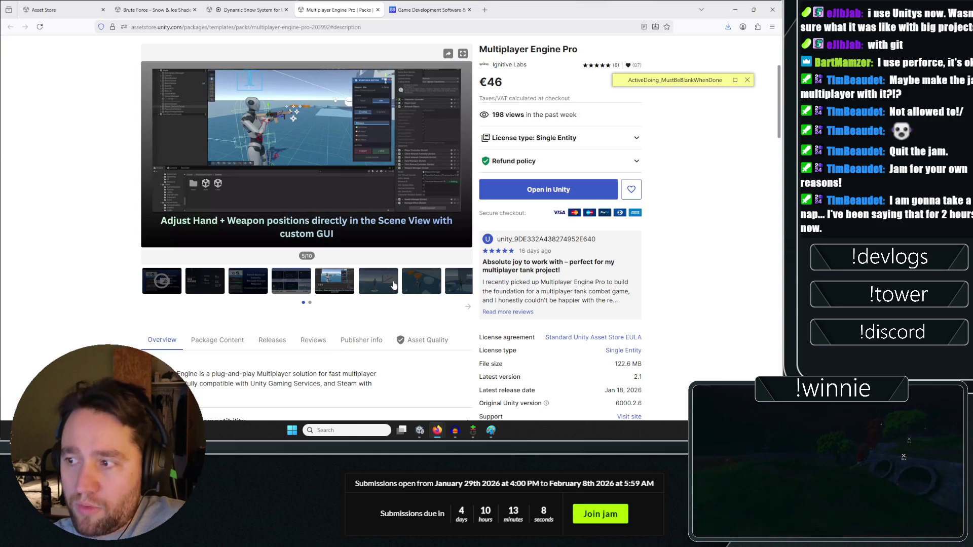
{"action": "left_click", "coordinate": [394, 285]}
{"action": "left_click", "coordinate": [310, 281]}
{"action": "left_click", "coordinate": [269, 279]}
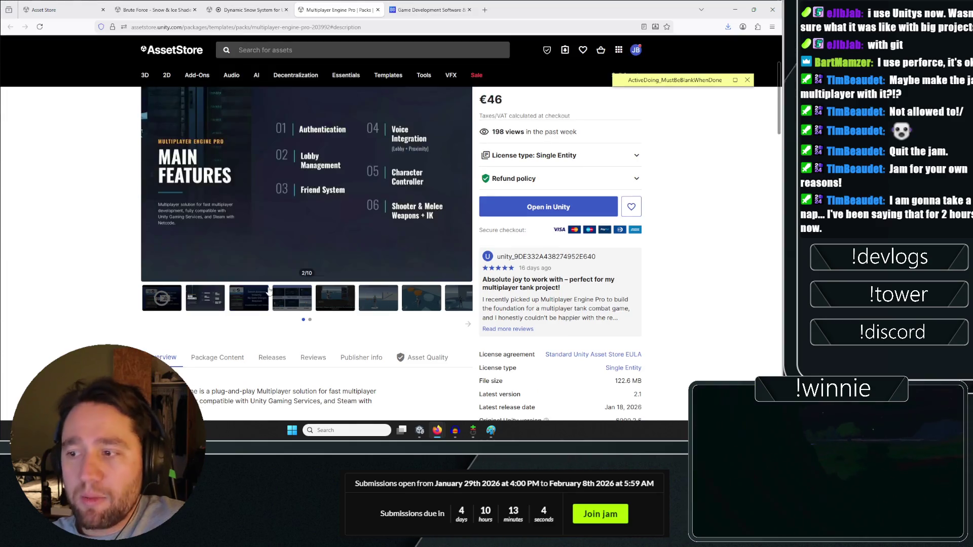
{"action": "left_click", "coordinate": [291, 280]}
{"action": "left_click", "coordinate": [361, 279]}
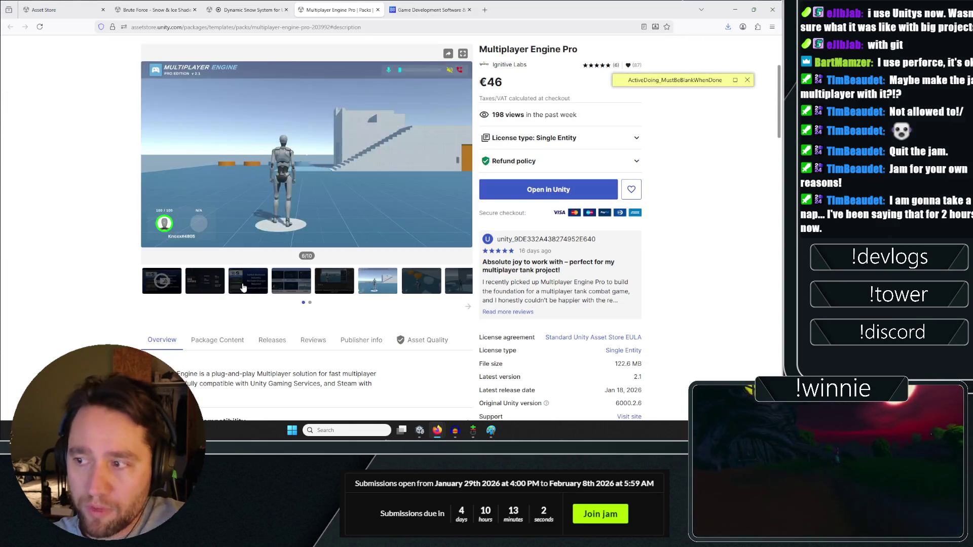
{"action": "left_click", "coordinate": [205, 280]}
{"action": "scroll", "coordinate": [207, 282], "scroll_direction": "up", "scroll_amount": 1}
{"action": "scroll", "coordinate": [203, 279], "scroll_direction": "up", "scroll_amount": 3}
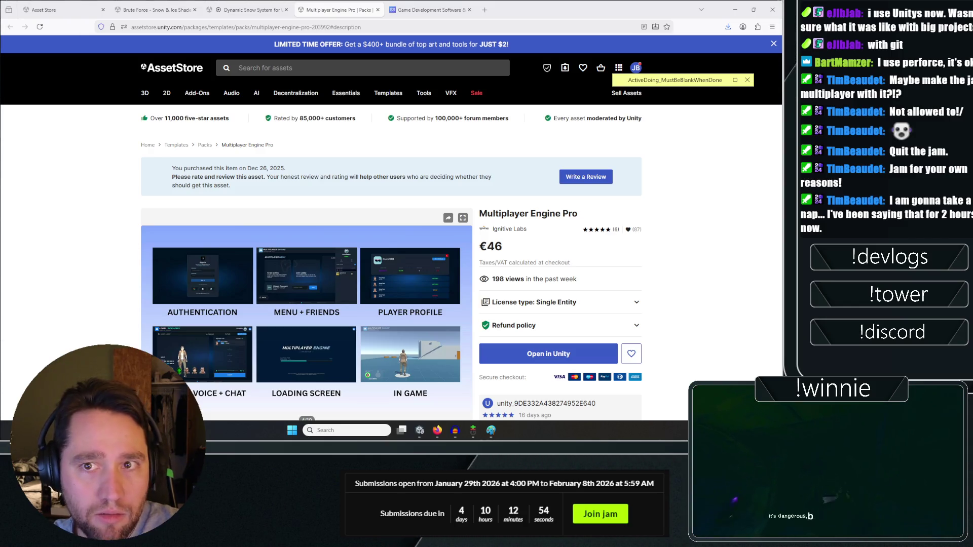
{"action": "key", "text": "alt+Tab"}
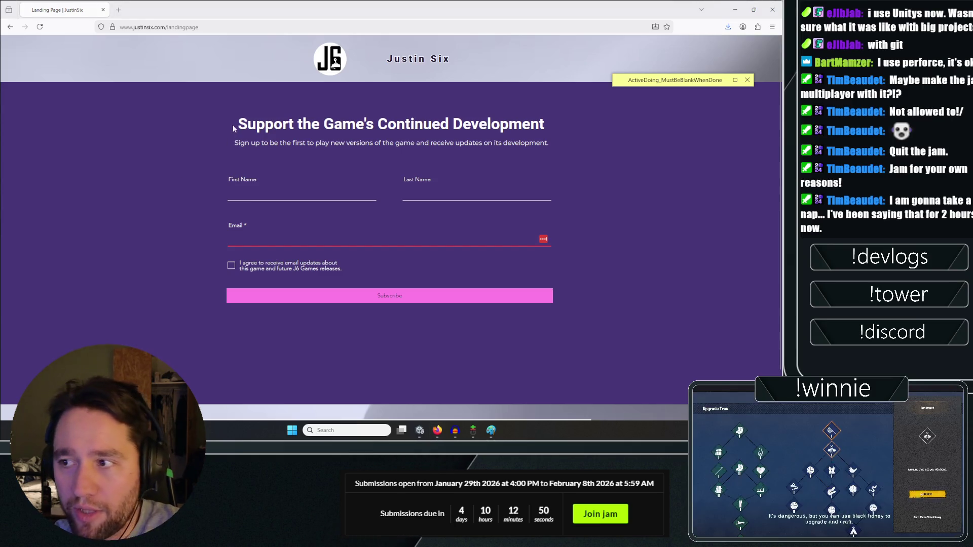
Select and clear the signup page heading text, then switch back to the Multiplayer Engine Pro listing.
{"action": "left_click_drag", "start_coordinate": [233, 128], "coordinate": [542, 125]}
{"action": "left_click", "coordinate": [587, 167]}
{"action": "left_click_drag", "start_coordinate": [587, 167], "coordinate": [540, 169]}
{"action": "left_click", "coordinate": [509, 105]}
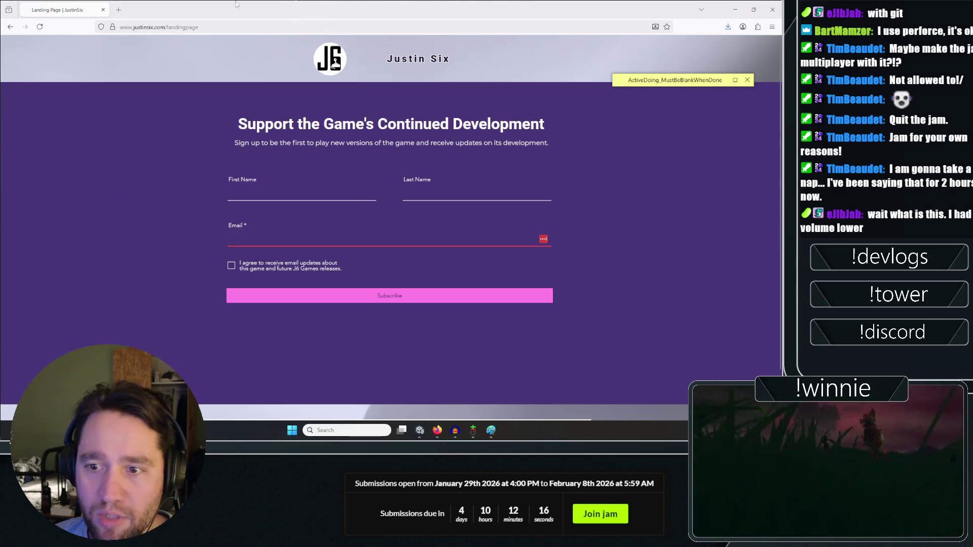
{"action": "key", "text": "alt+Tab"}
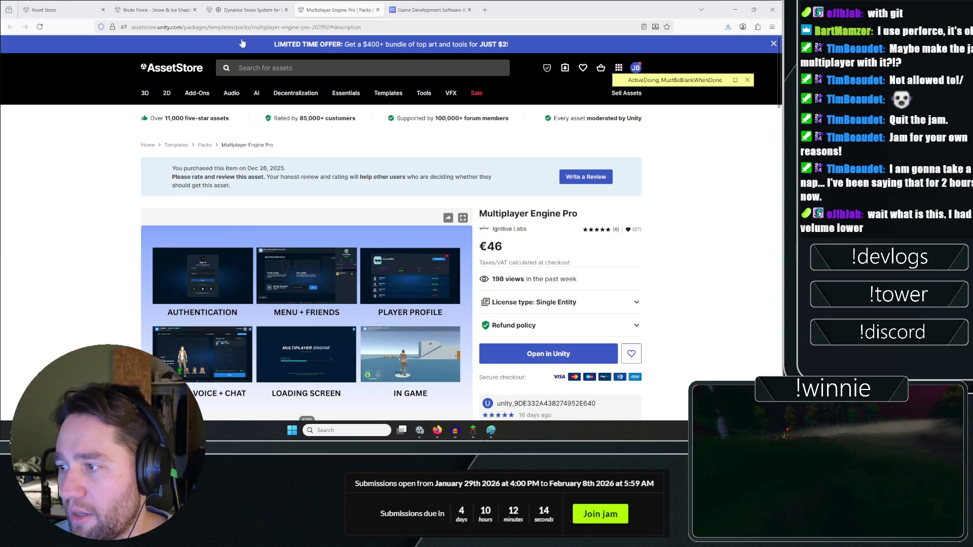
View the Main Features, Switch Backends and feature grid screenshots, then switch to the signup page.
{"action": "scroll", "coordinate": [84, 233], "scroll_direction": "down", "scroll_amount": 4}
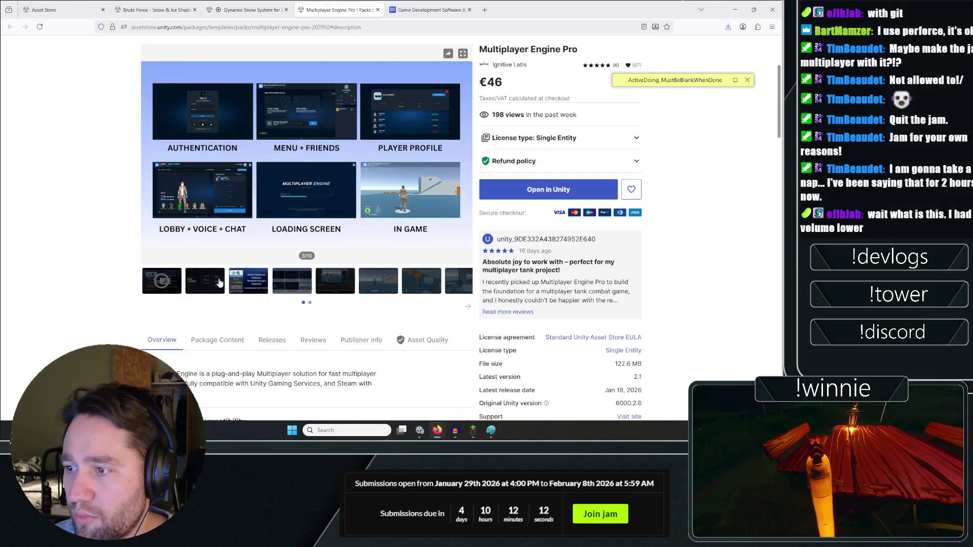
{"action": "left_click", "coordinate": [206, 281]}
{"action": "scroll", "coordinate": [260, 279], "scroll_direction": "up", "scroll_amount": 1}
{"action": "left_click", "coordinate": [252, 298]}
{"action": "scroll", "coordinate": [252, 298], "scroll_direction": "up", "scroll_amount": 3}
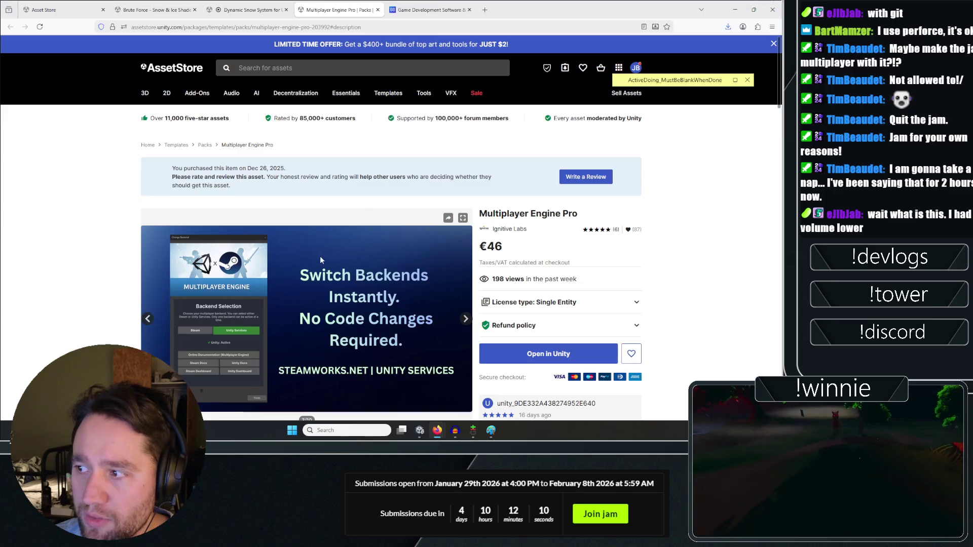
{"action": "scroll", "coordinate": [128, 206], "scroll_direction": "down", "scroll_amount": 3}
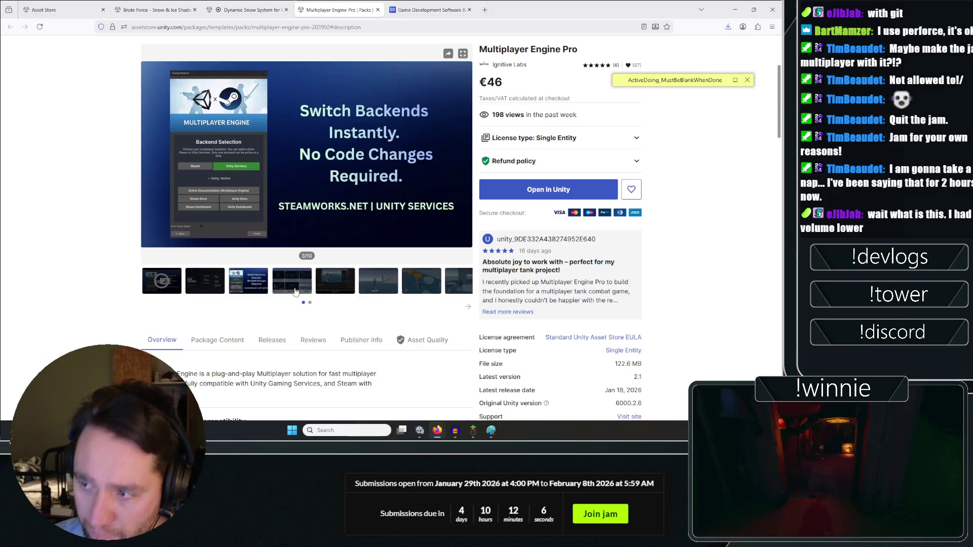
{"action": "left_click", "coordinate": [273, 282]}
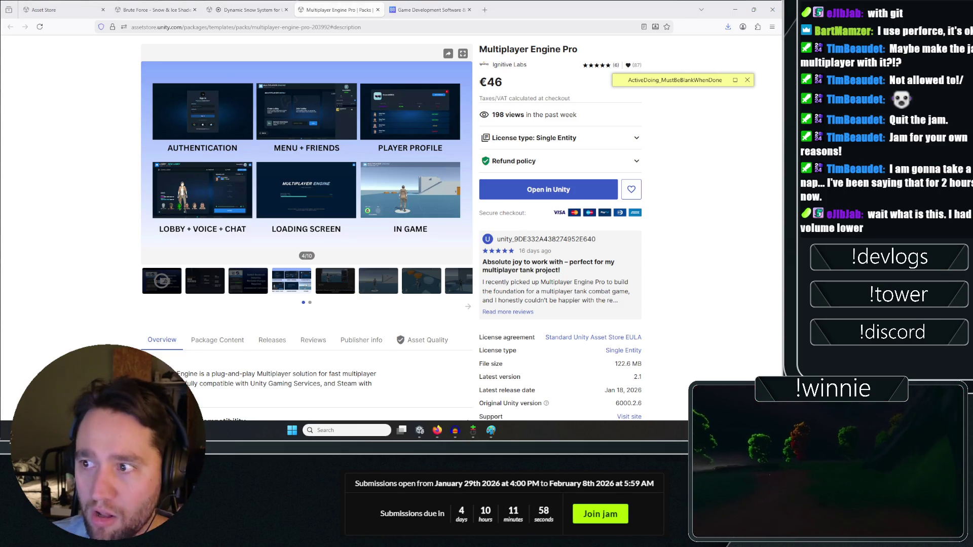
{"action": "key", "text": "alt+Tab"}
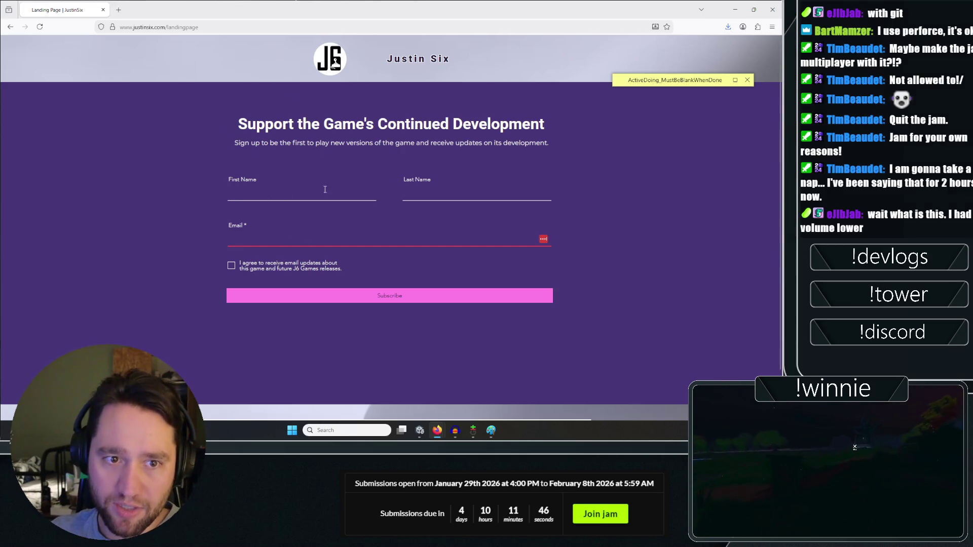
{"action": "mouse_move", "coordinate": [236, 120]}
{"action": "left_mouse_down"}
{"action": "mouse_move", "coordinate": [256, 161]}
{"action": "mouse_move", "coordinate": [208, 211]}
{"action": "left_mouse_up"}
{"action": "left_click", "coordinate": [217, 218]}
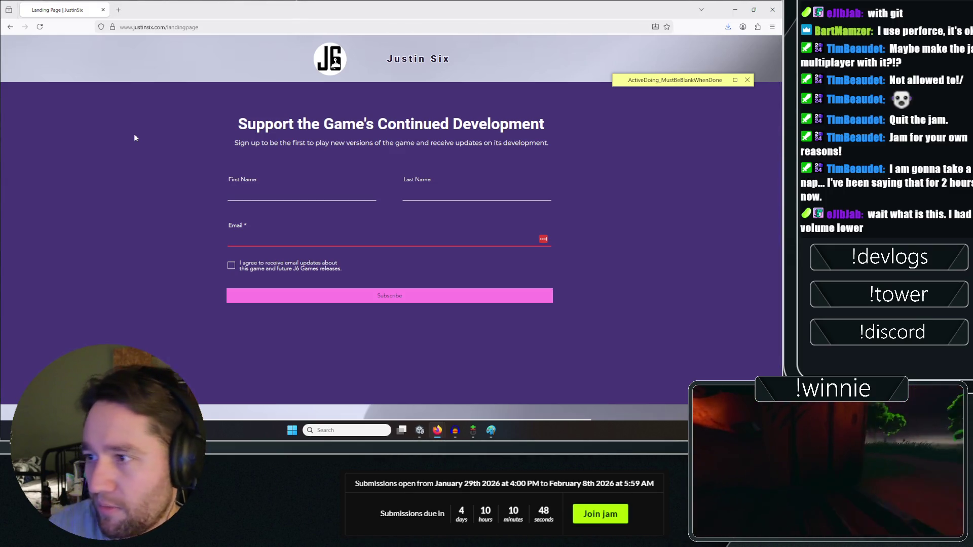
{"action": "left_click", "coordinate": [148, 181]}
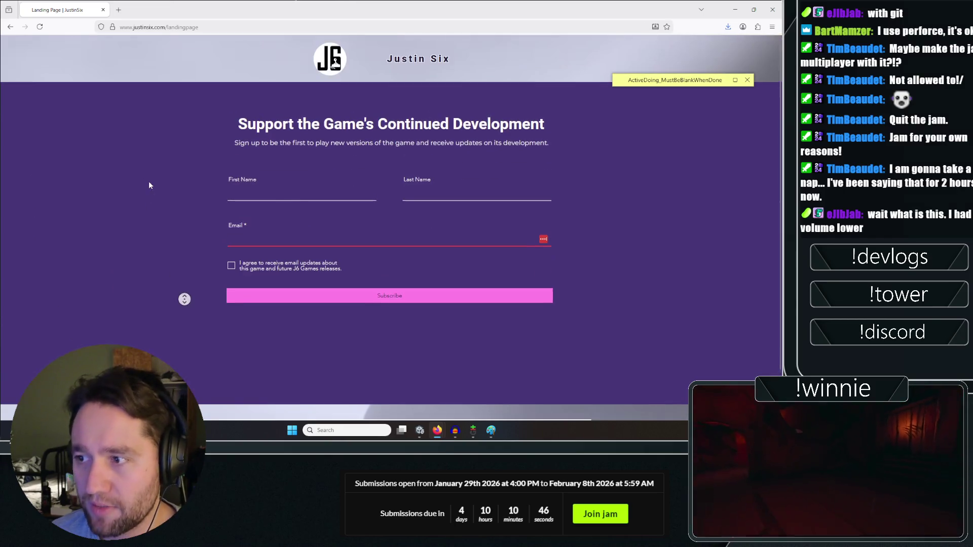